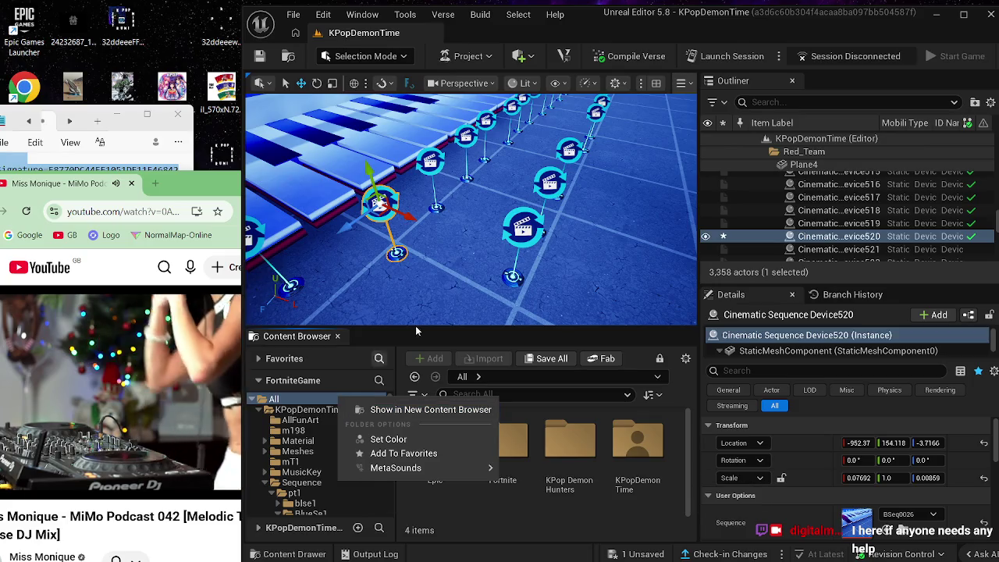
Step: Enlarge the content browser and fix up redirectors in the KPopDemonTime folder
left_click(558, 325)
left_click_drag(557, 325, 529, 205)
left_click(347, 285)
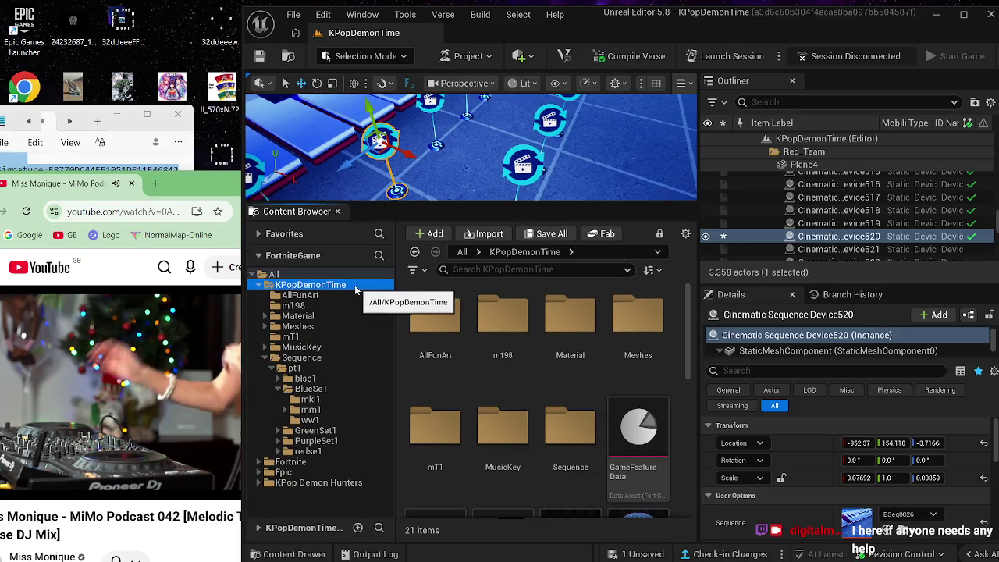
right_click(357, 285)
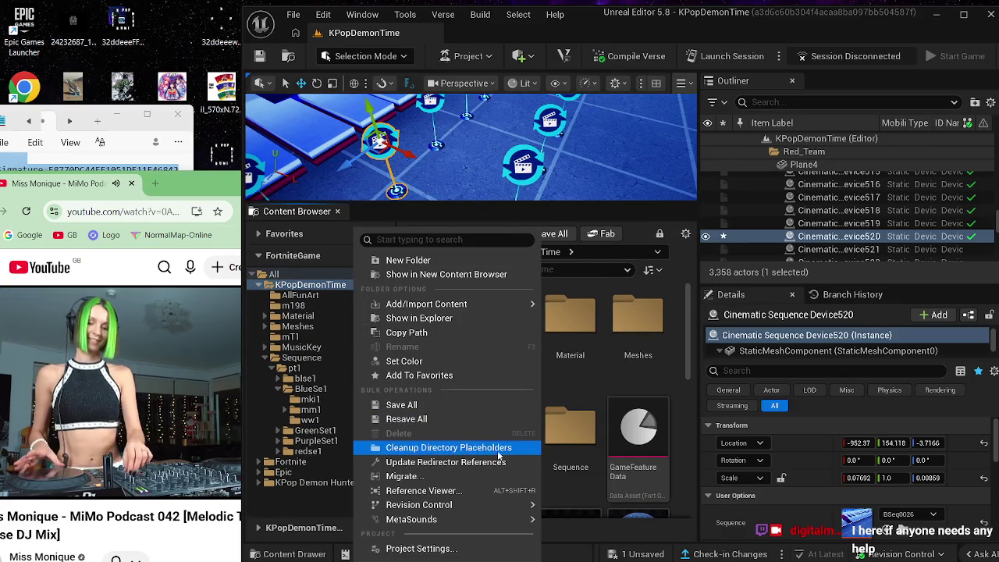
left_click(491, 461)
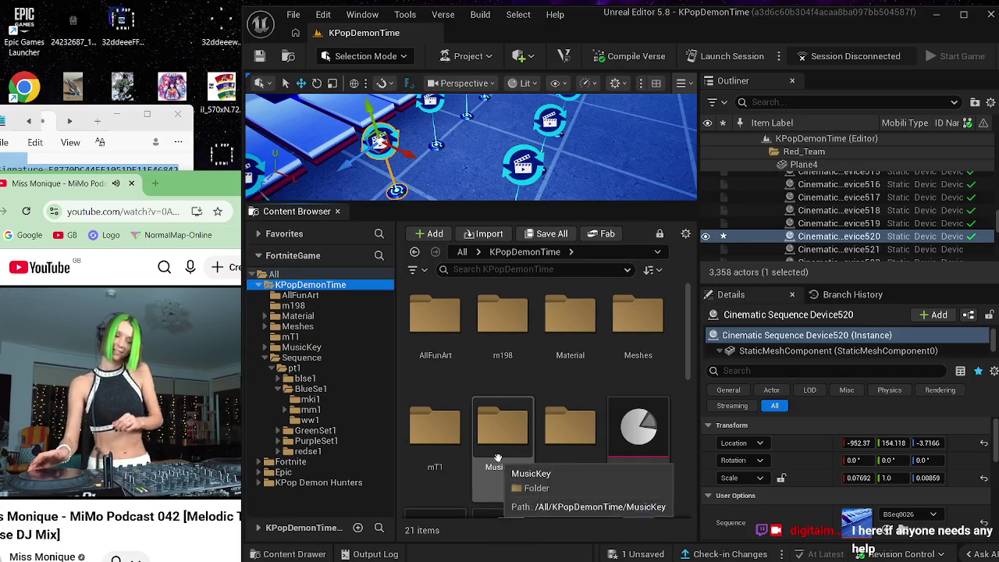
Step: Clean up KPopDemonTime's directory placeholders, save all assets, and maximize the editor
right_click(329, 285)
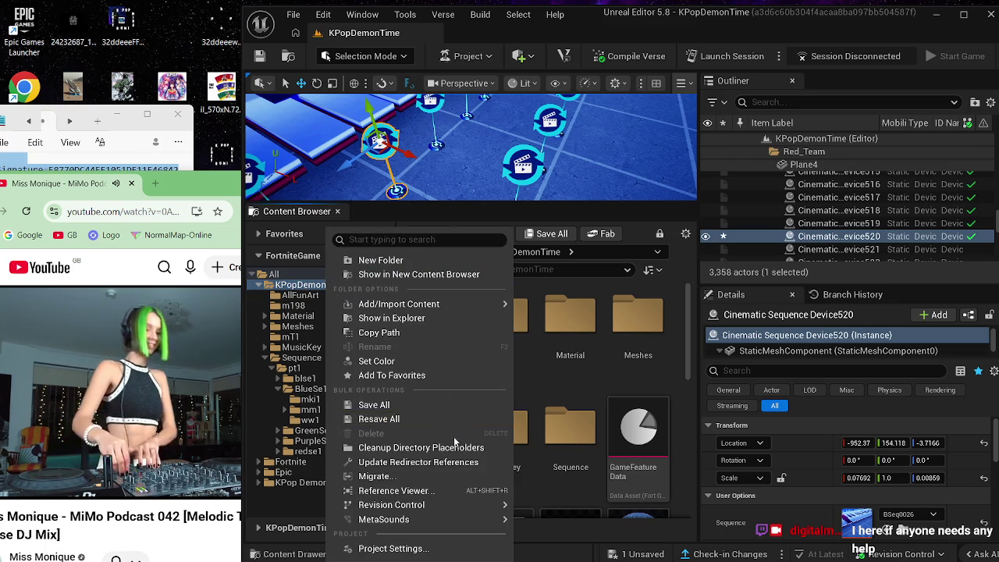
left_click(453, 443)
left_click(549, 234)
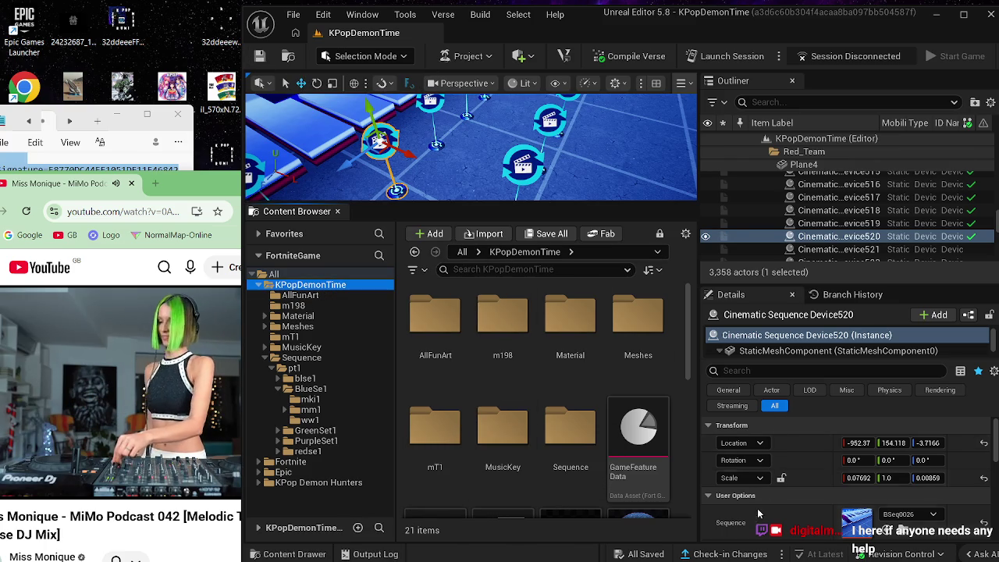
left_click(963, 14)
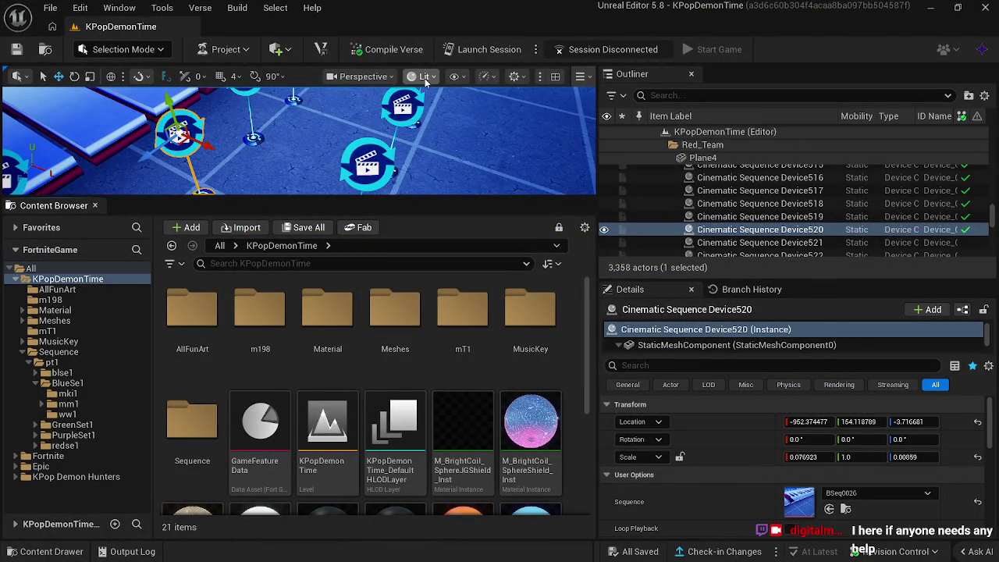
Step: Switch the viewport to Wireframe view and restore the editor to a smaller window
left_click(421, 76)
left_click(452, 157)
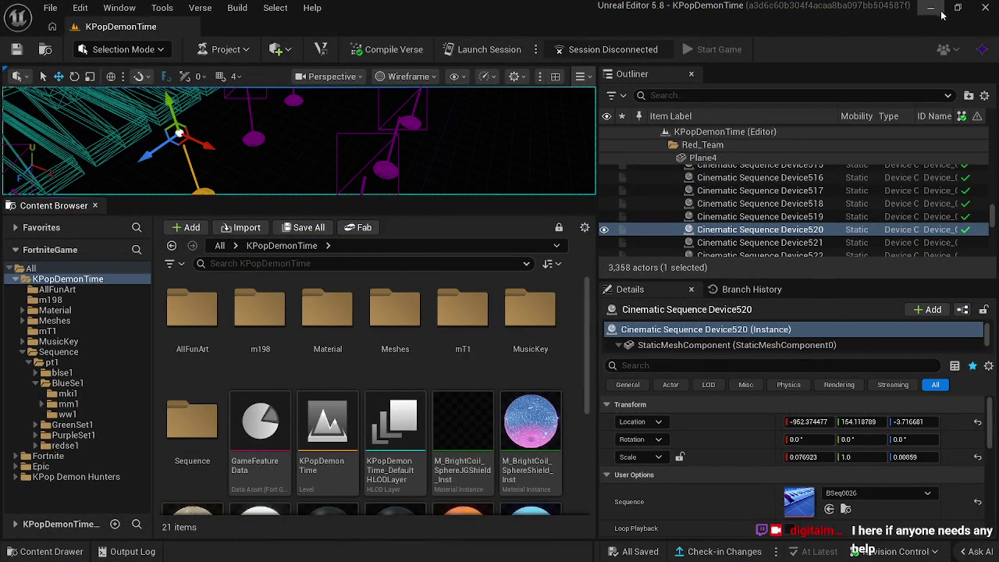
left_click(957, 7)
Step: Check in the pending changes to main with the description 'bob7'
left_click(733, 553)
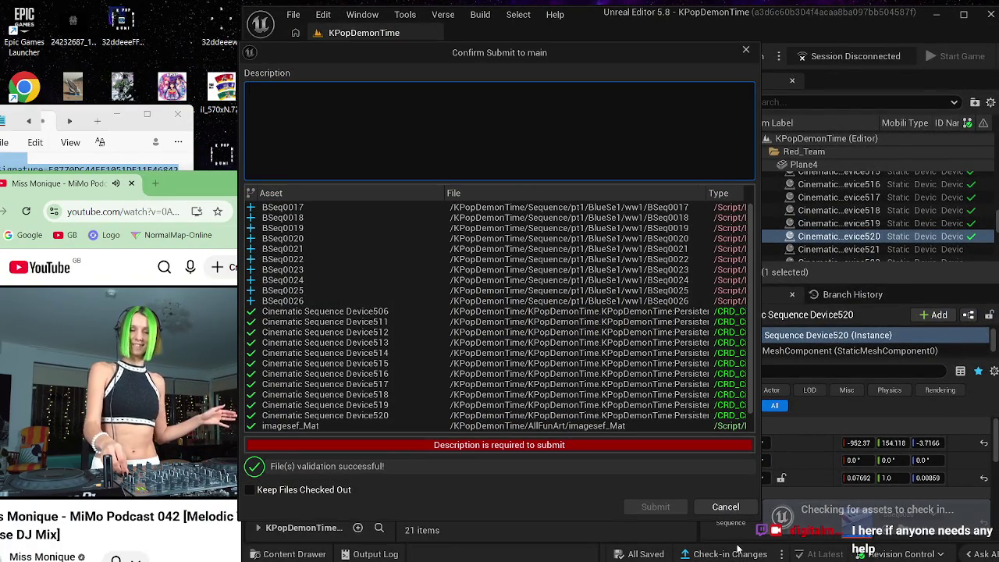
type("bob7")
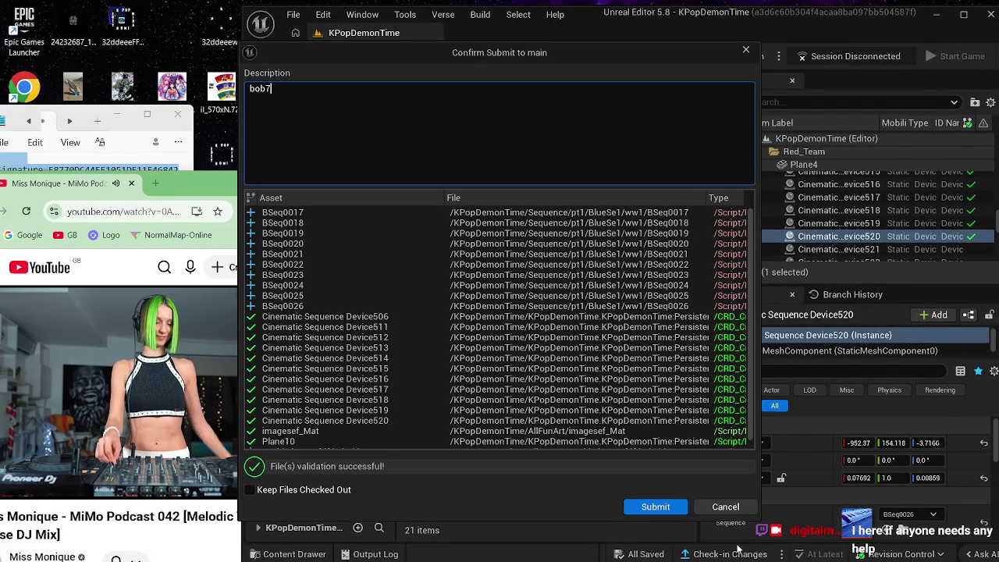
left_click(676, 506)
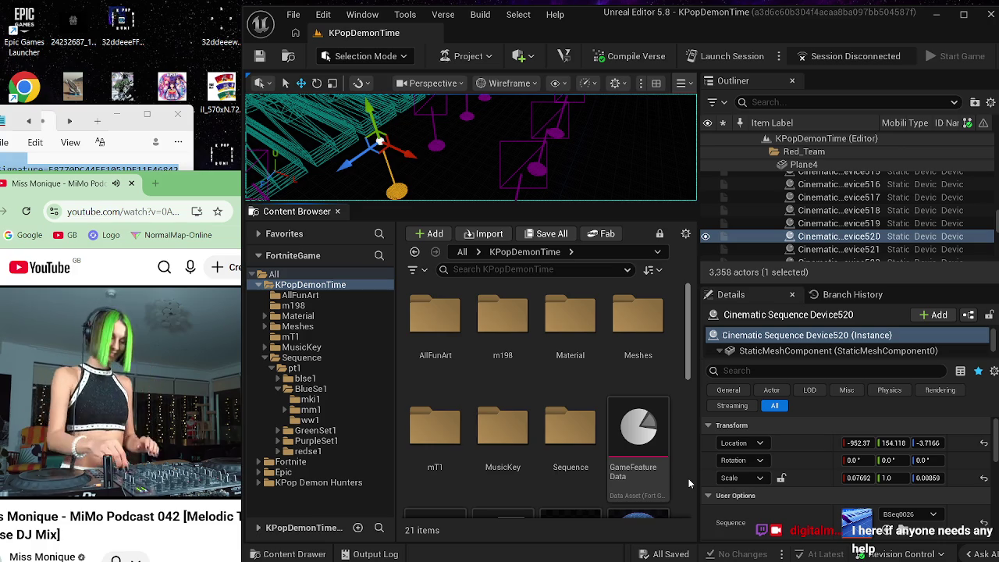
Step: Launch a session so Fortnite loads the KPopDemonTime island in Edit Mode
left_click(733, 58)
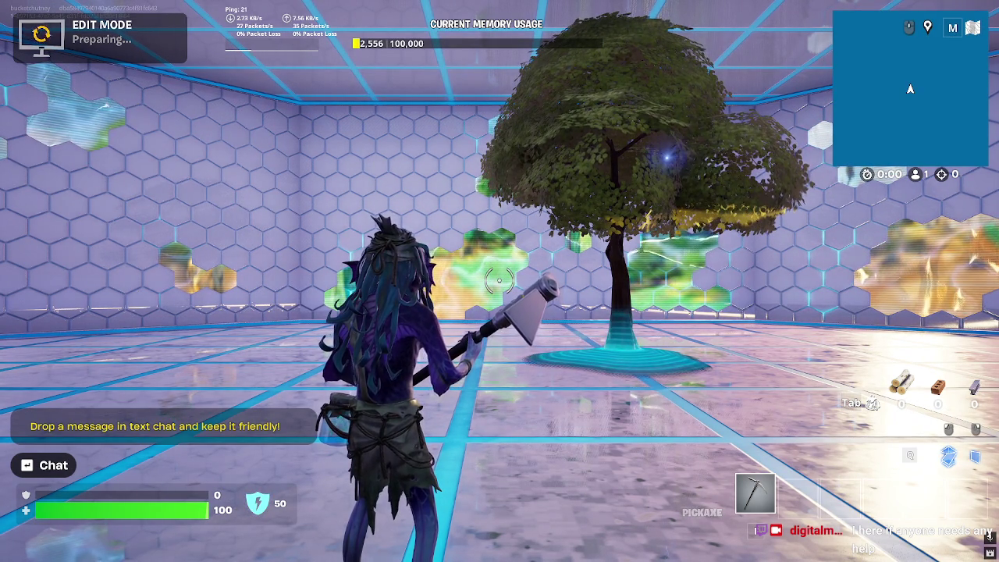
Step: Use the Bawk Bruh emote from the emote wheel and get the game running
key("b")
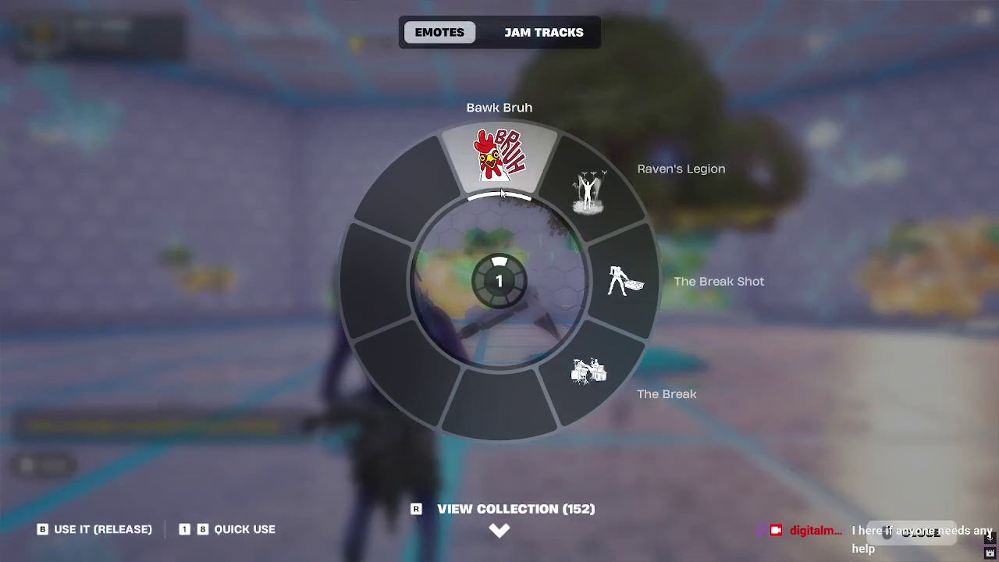
key("Escape")
key("b")
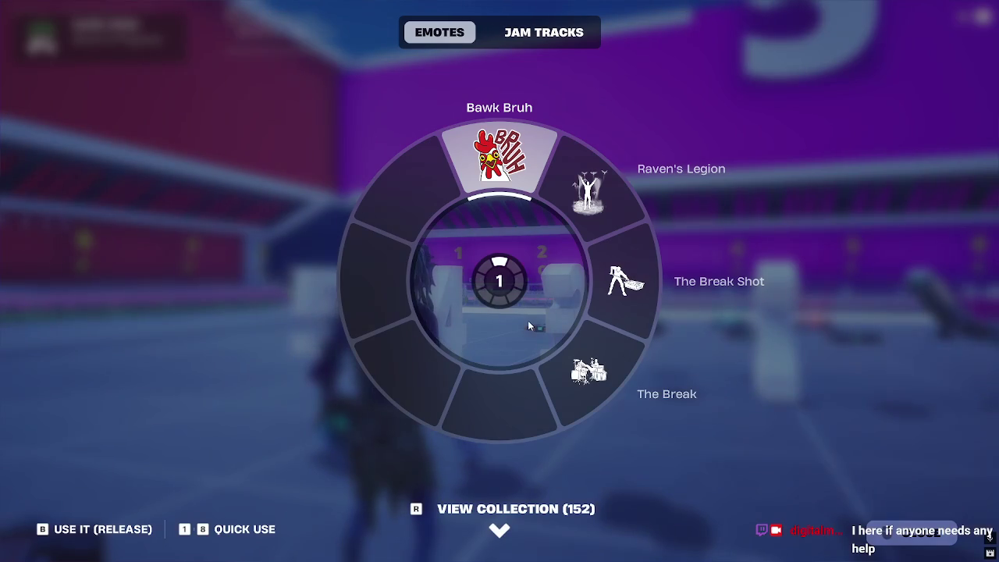
left_click(499, 177)
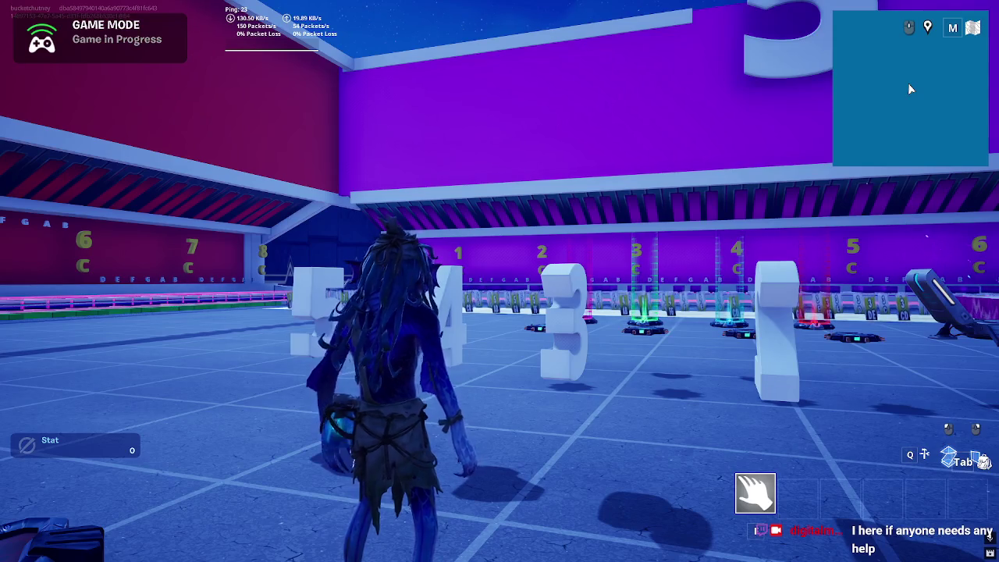
Step: Play the Bawk Bruh emote twice, then run across the island toward the desk
key("b")
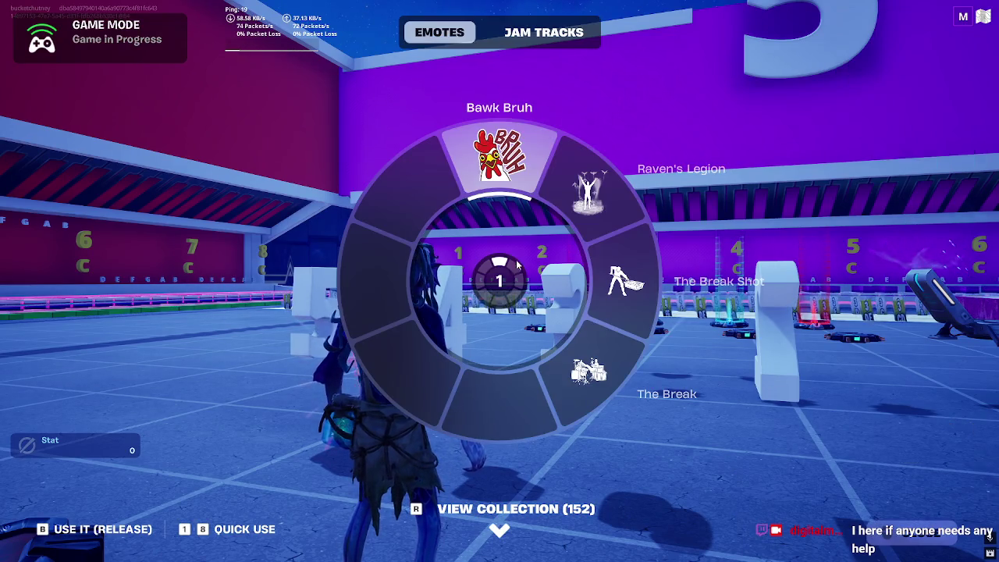
left_click(499, 177)
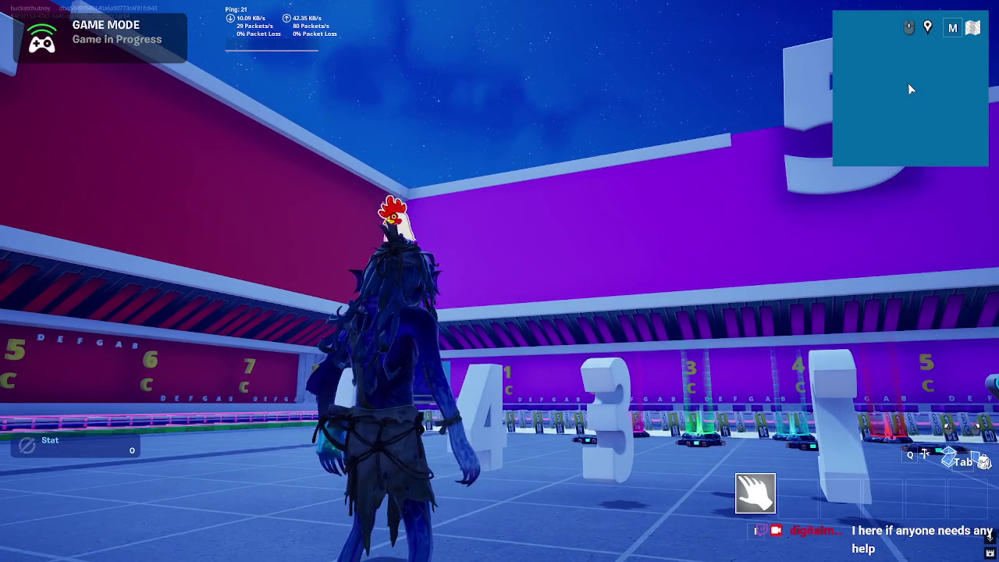
key("b")
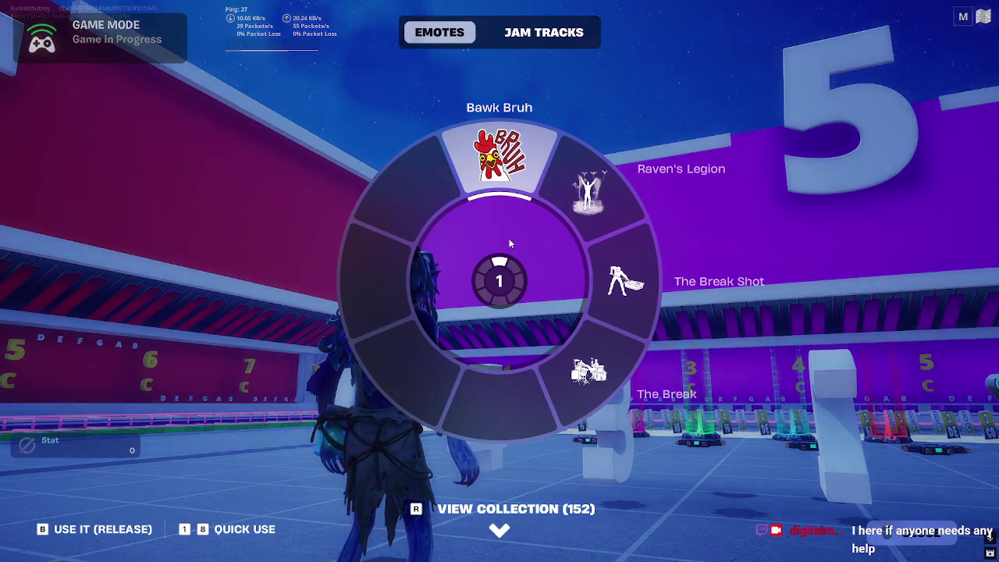
left_click(507, 246)
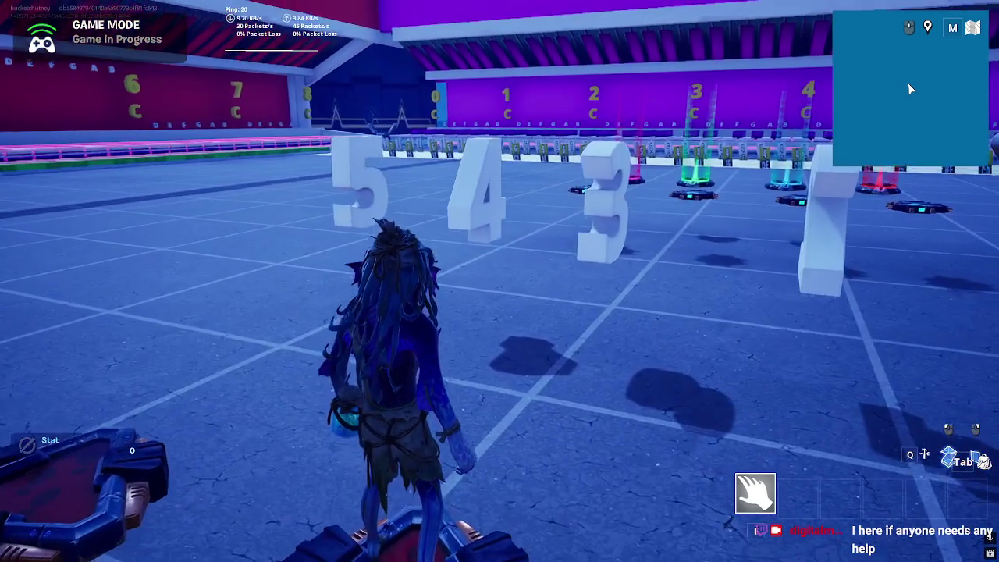
key("w")
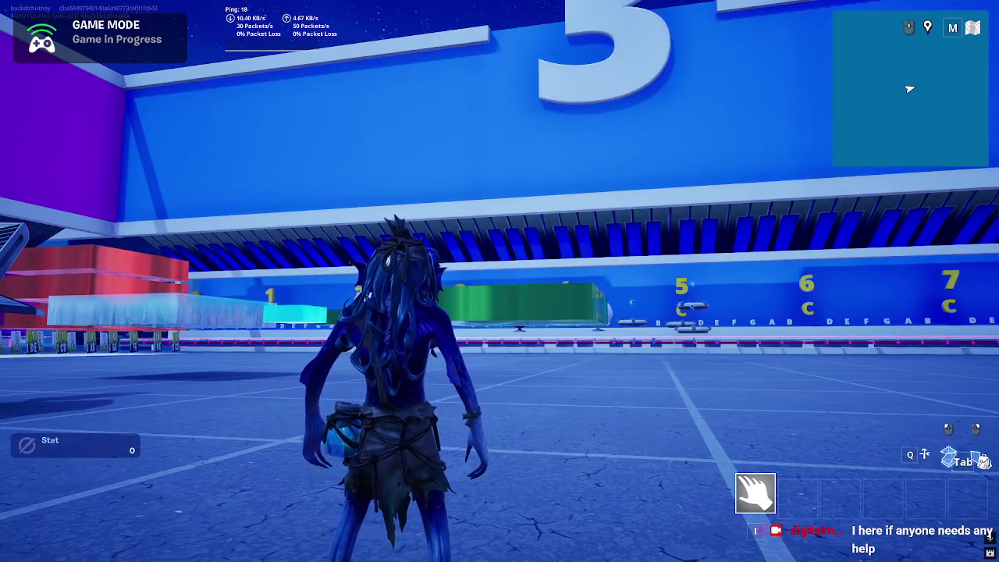
key("w")
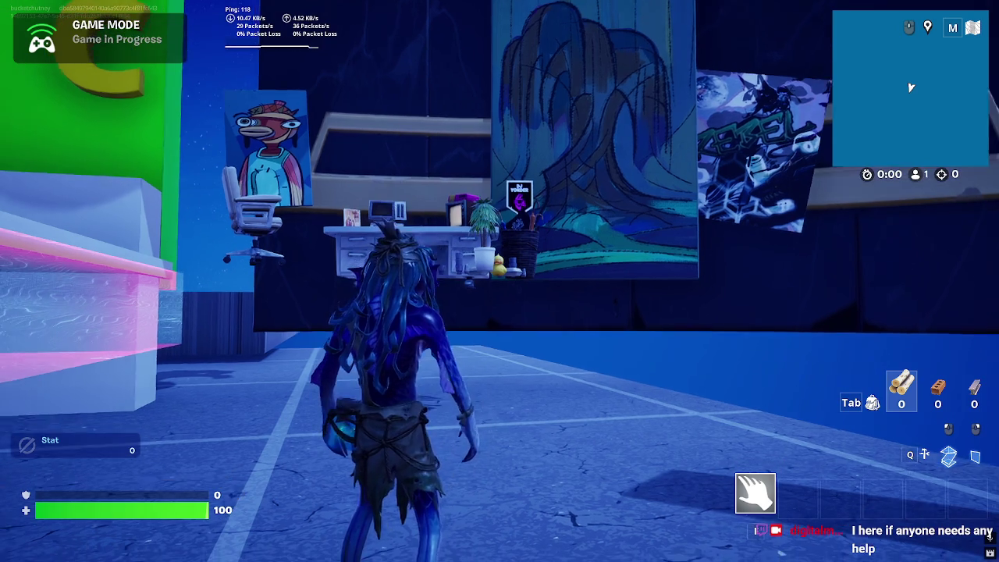
Step: Climb onto the desk, step off, and back up to view the chair and posters
key("w")
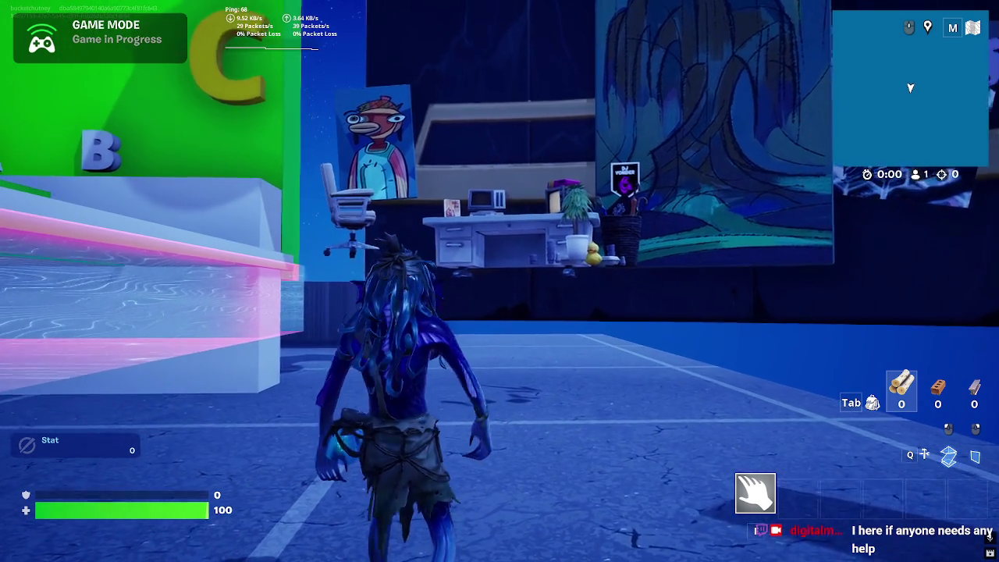
key("space")
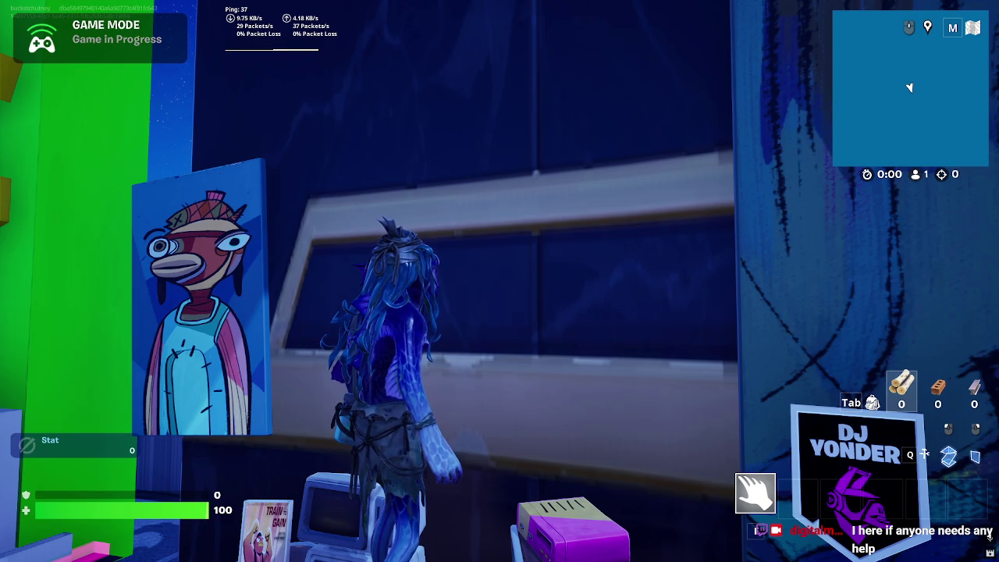
key("w")
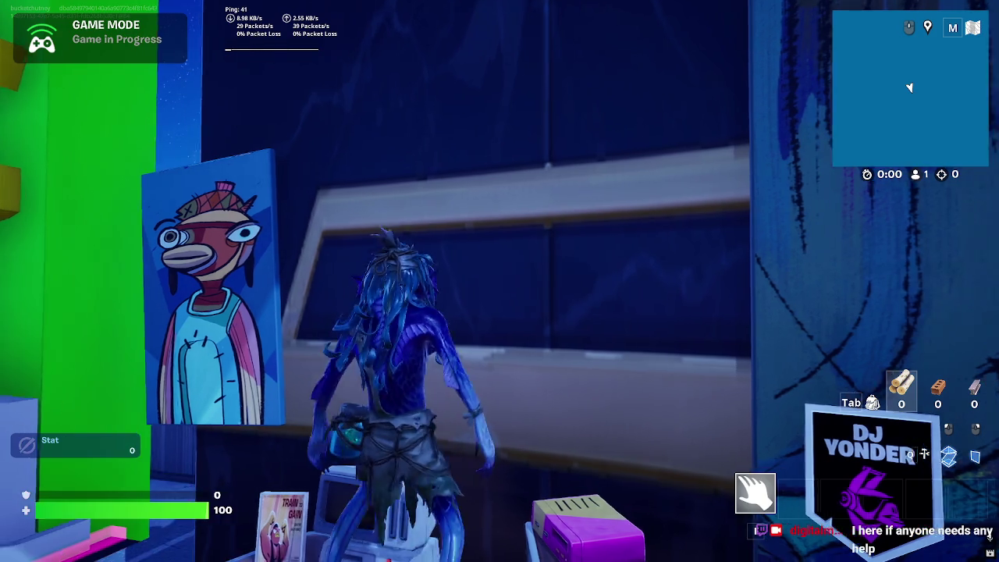
key("s")
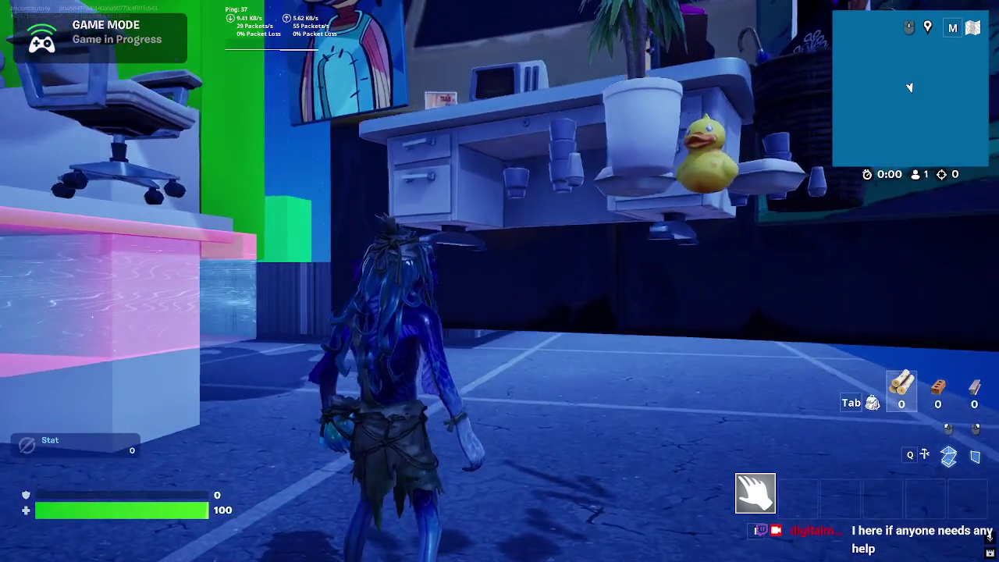
key("s")
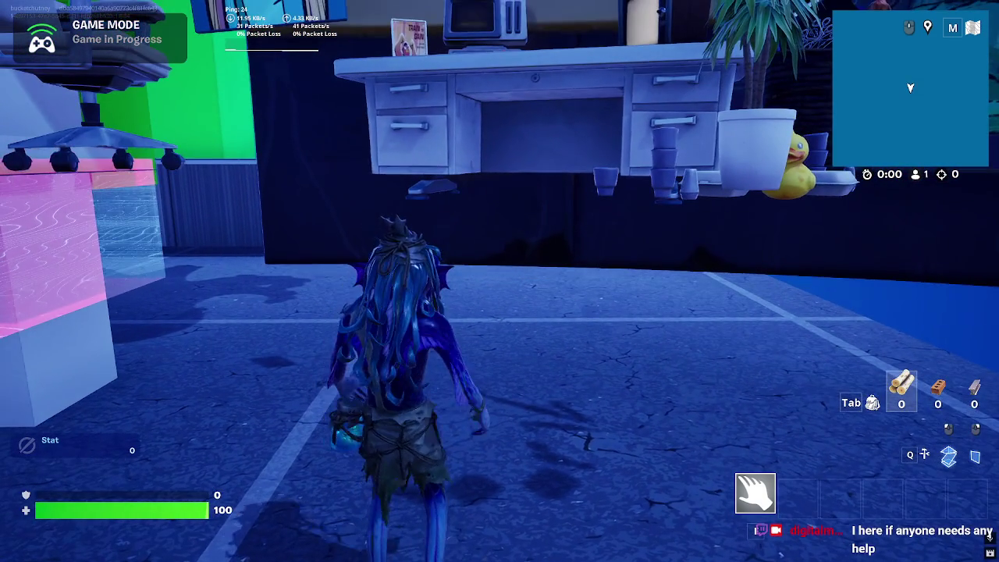
key("s")
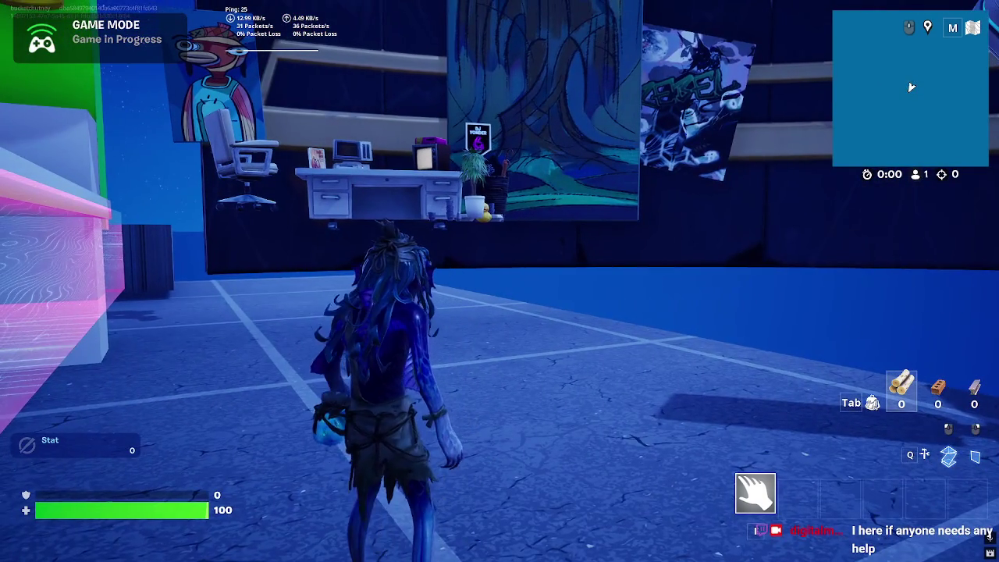
Step: Walk around the floating desk and step right past it toward the arena
key("w")
key("w")
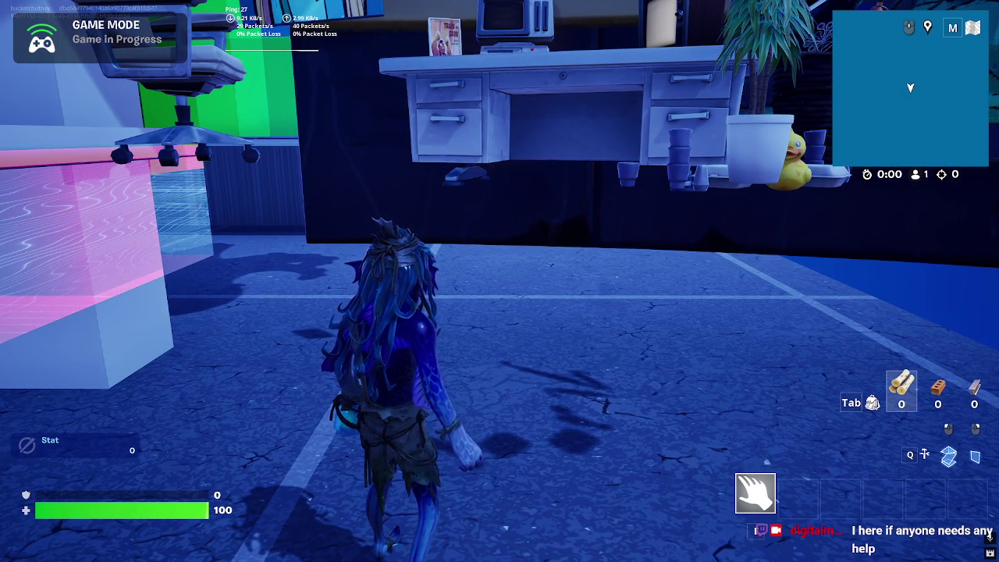
key("s")
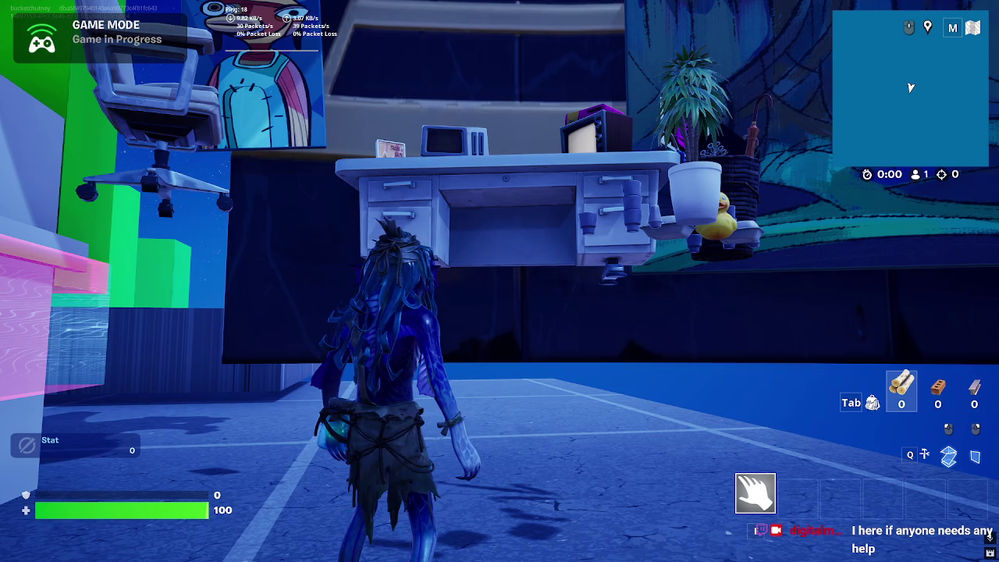
key("d")
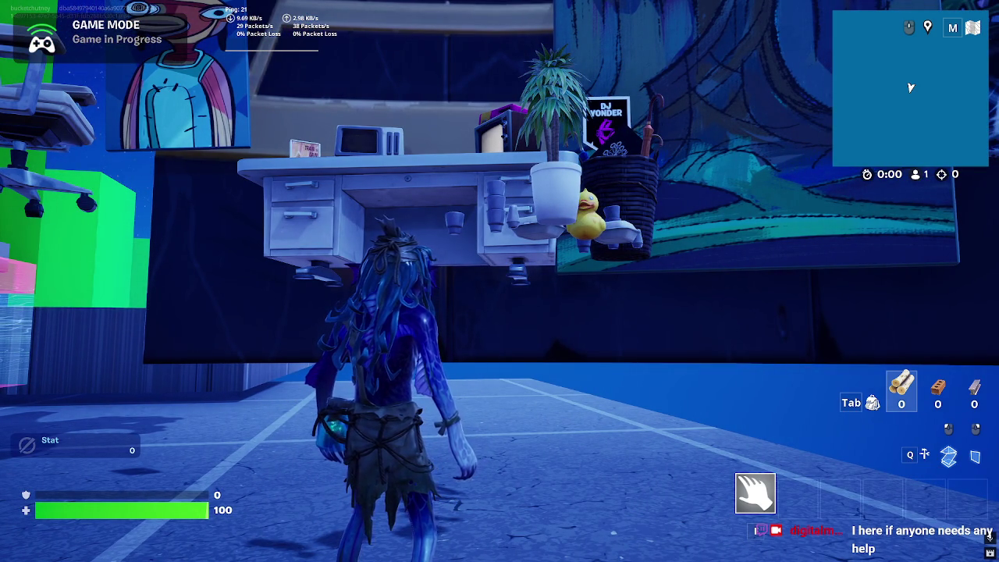
key("w")
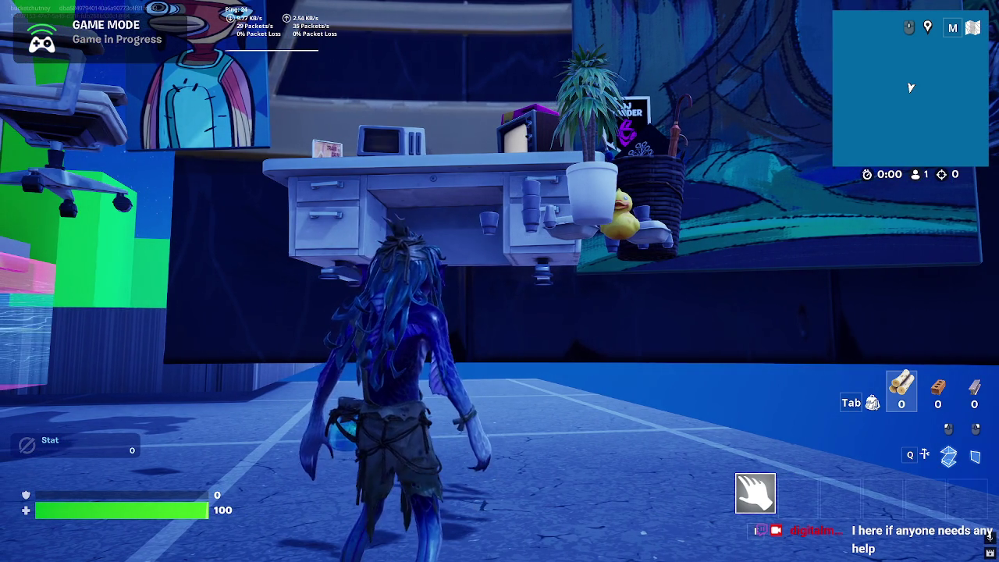
key("w")
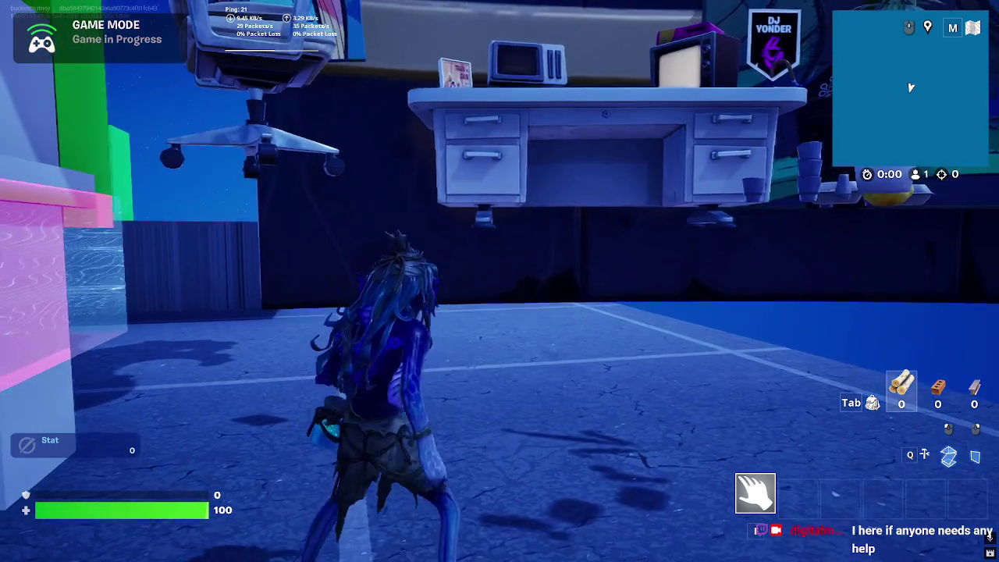
key("s")
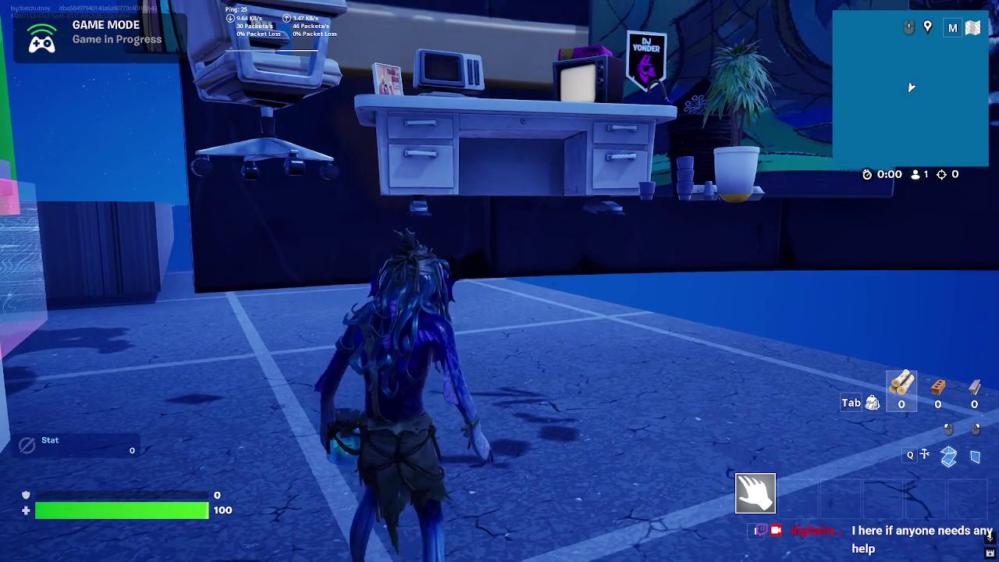
key("d")
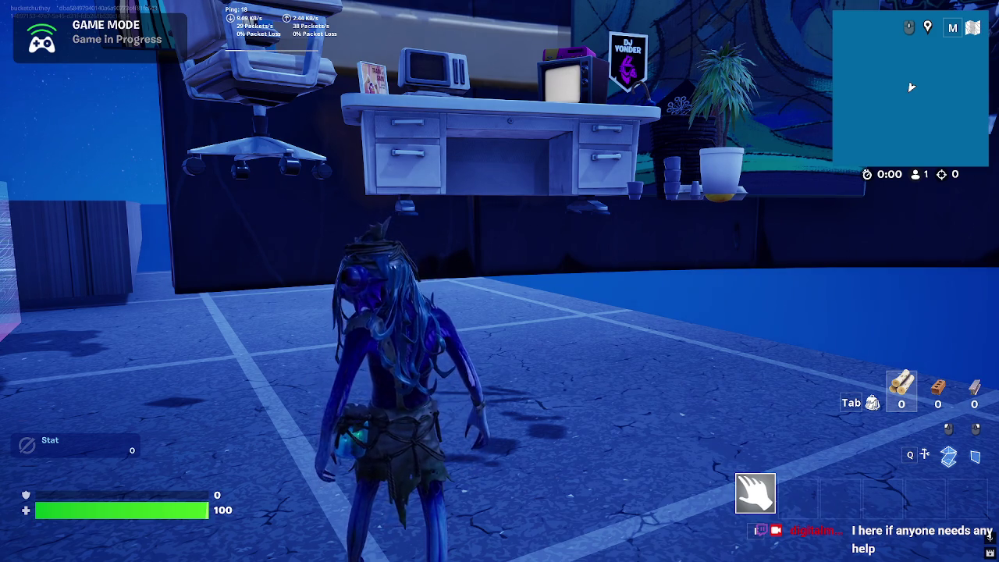
Step: Sprint under the floating desk to the purple 5 wall's note signs, stopping at 4F
key("w")
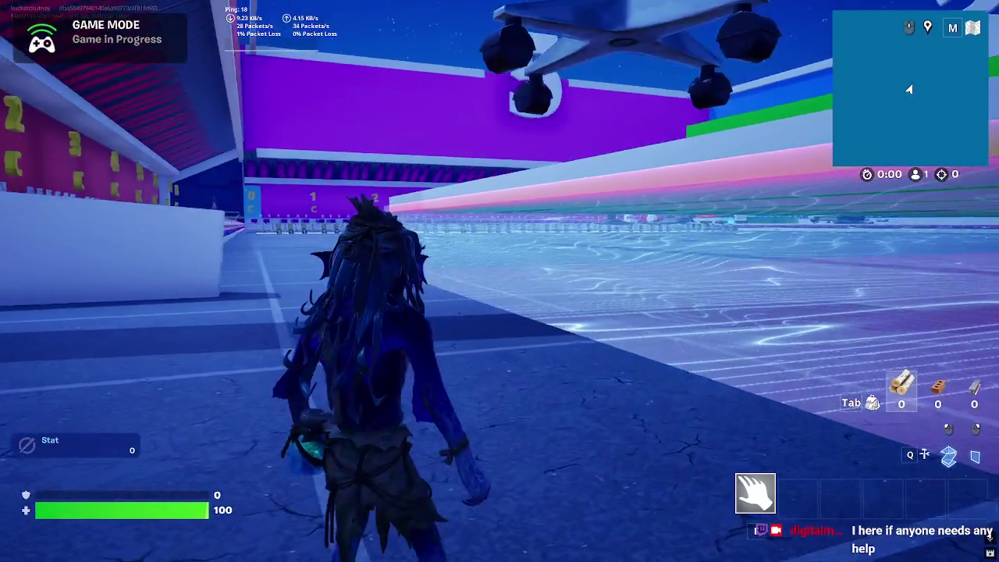
key("w")
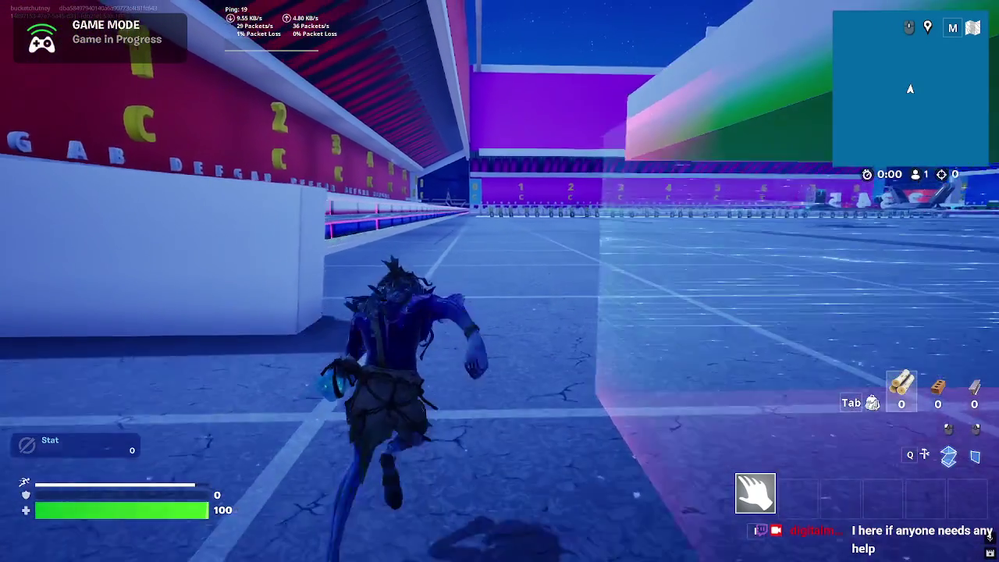
key("w")
key("w")
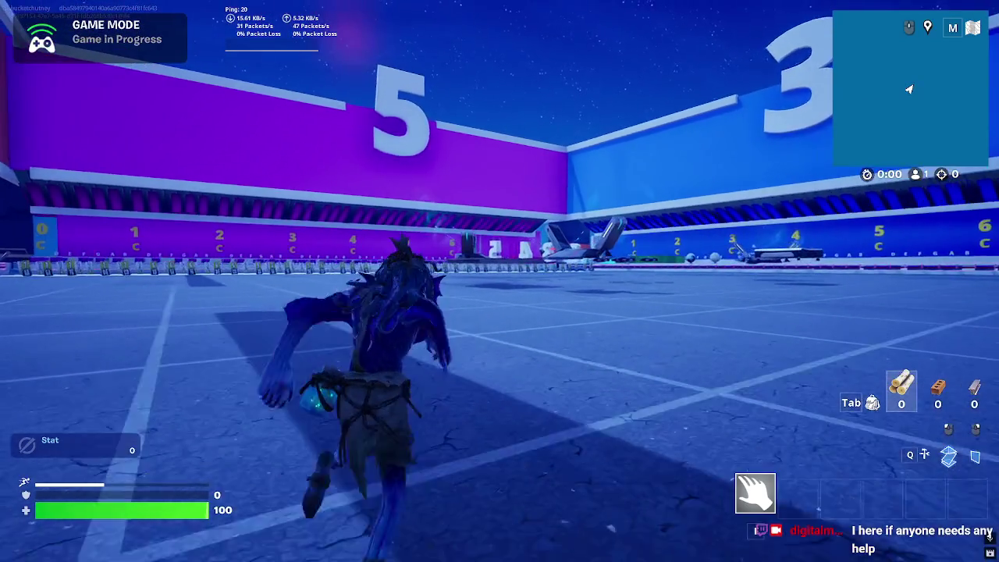
key("w")
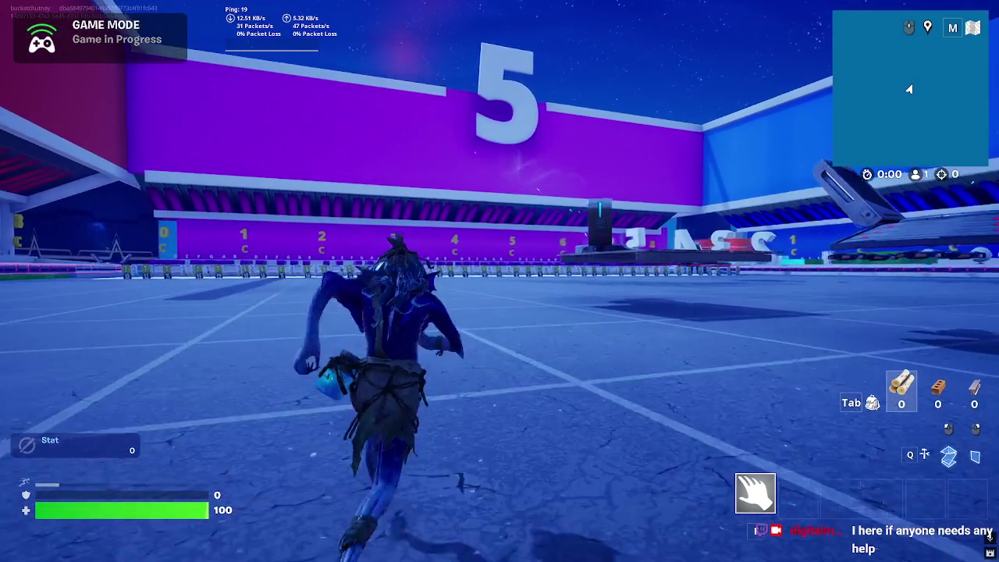
key("w")
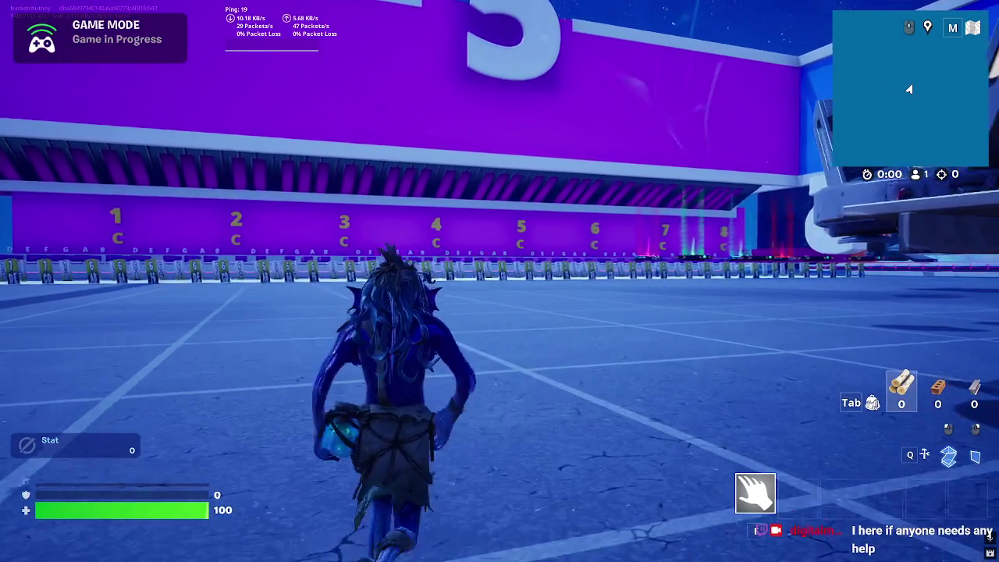
key("w")
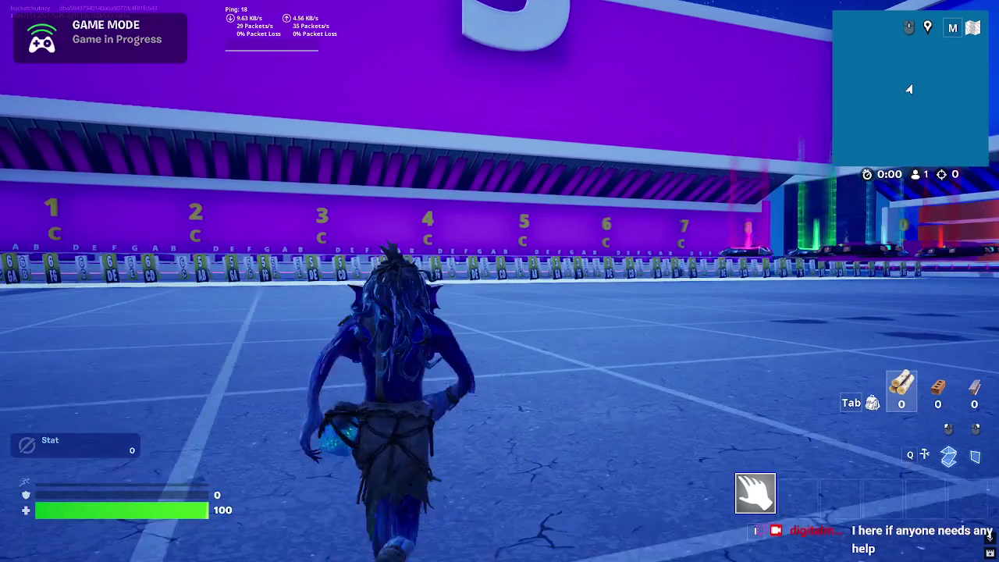
key("w")
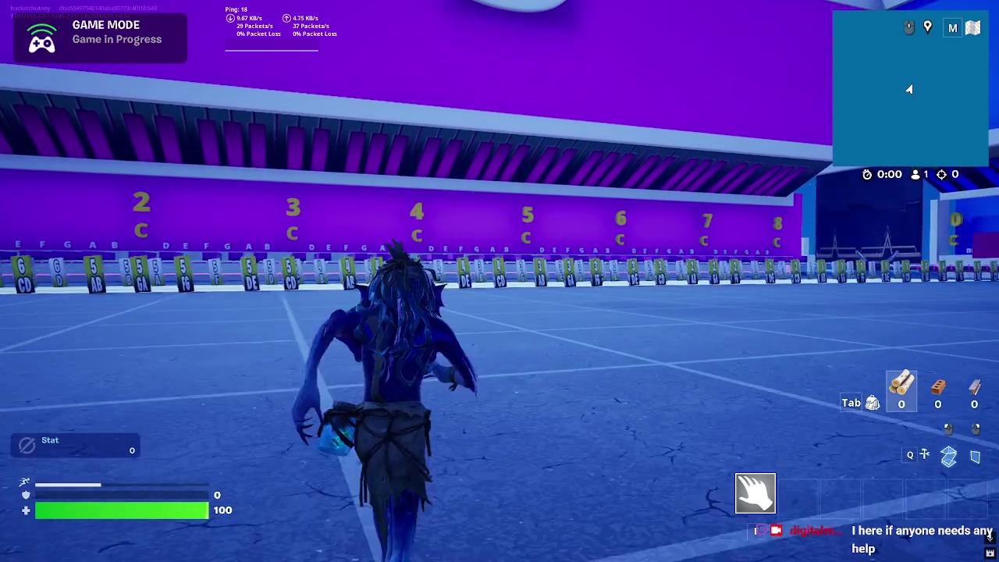
key("w")
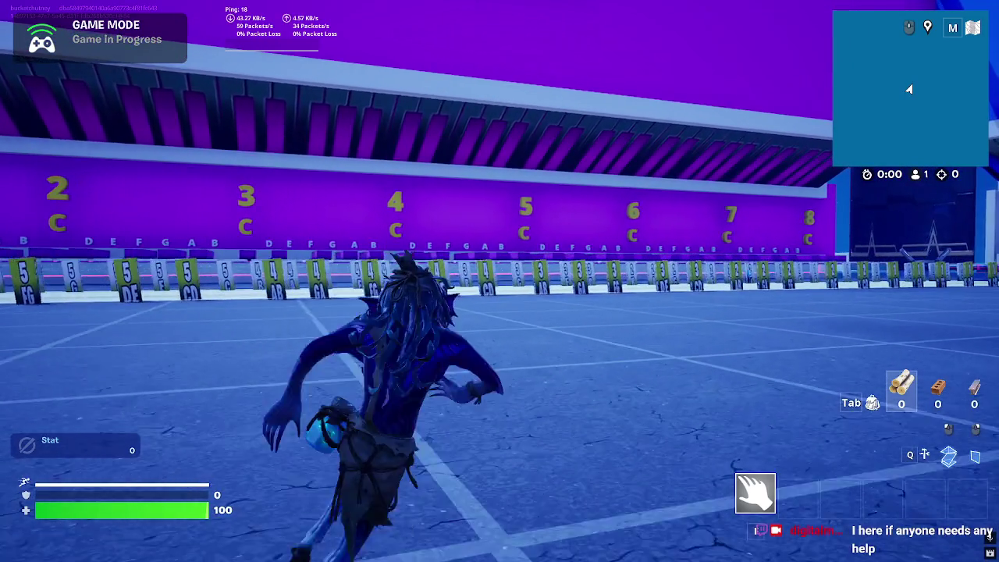
key("w")
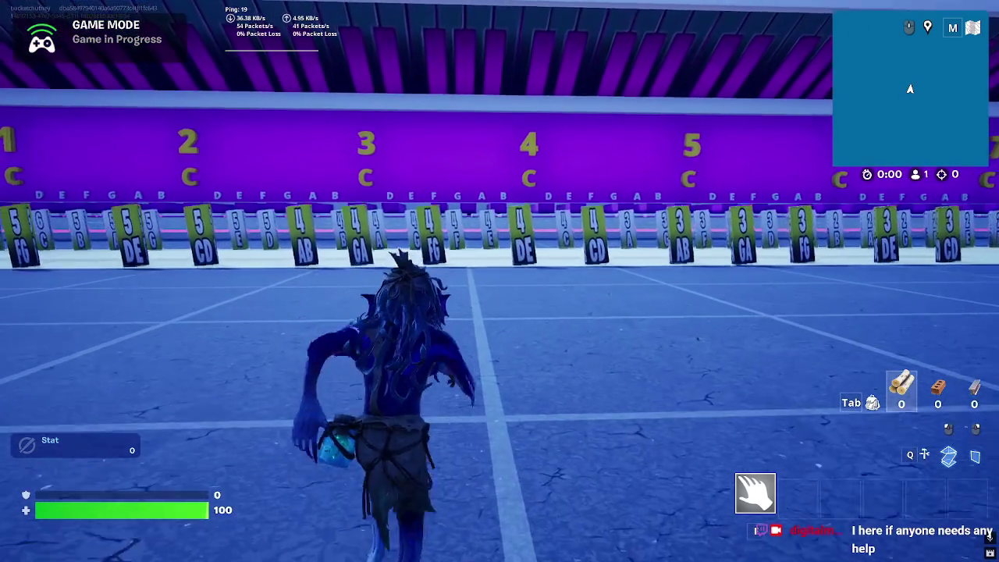
key("w")
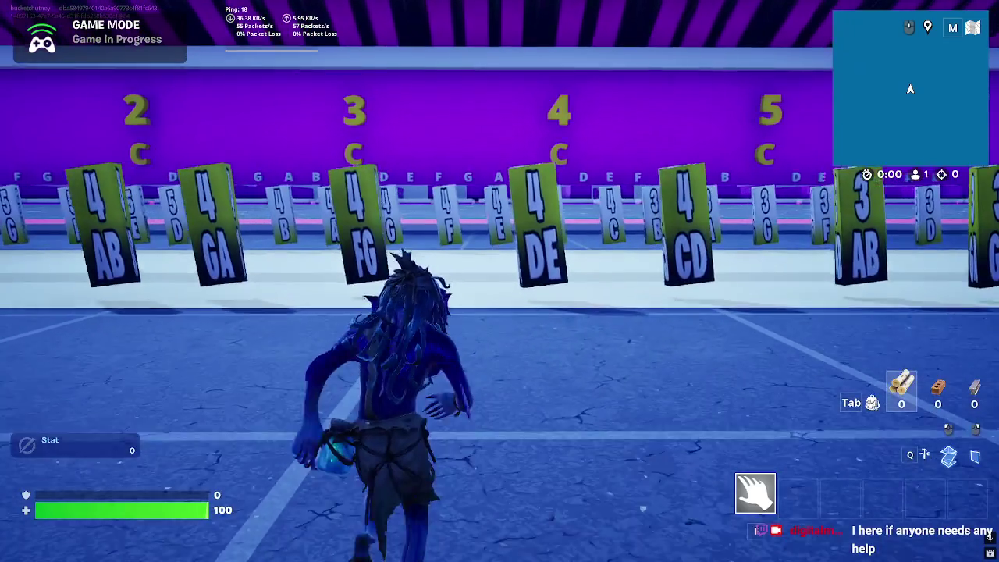
key("w")
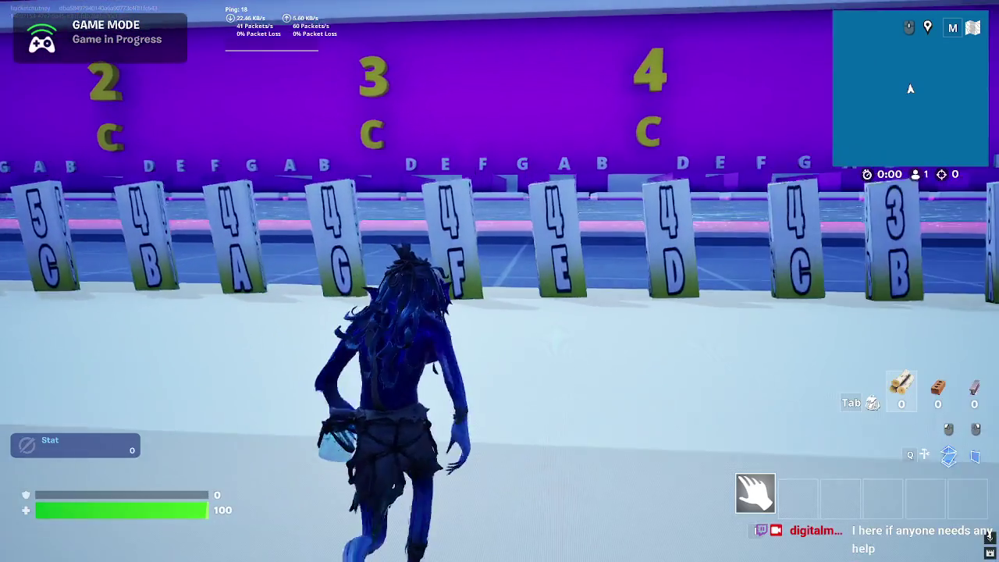
key("a")
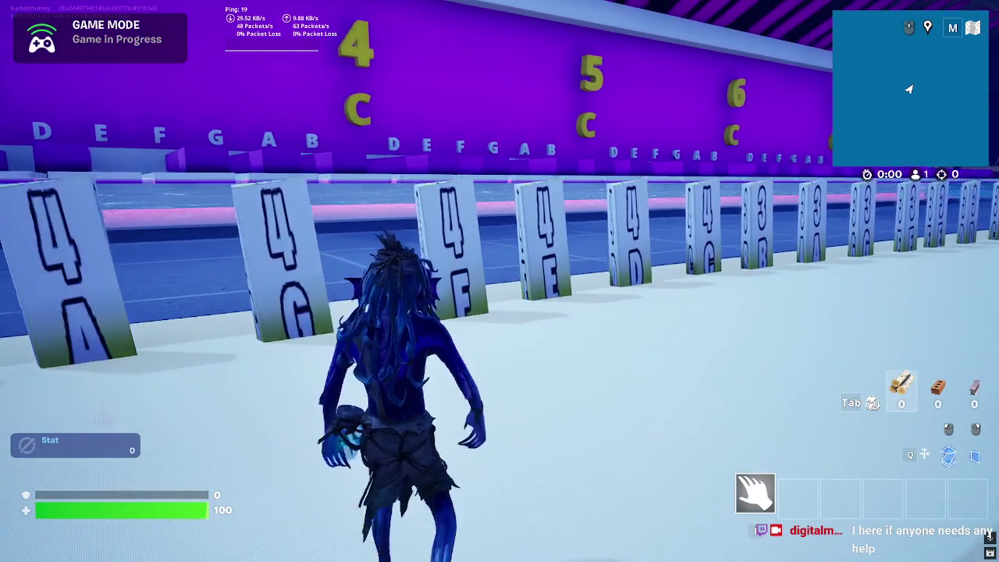
key("d")
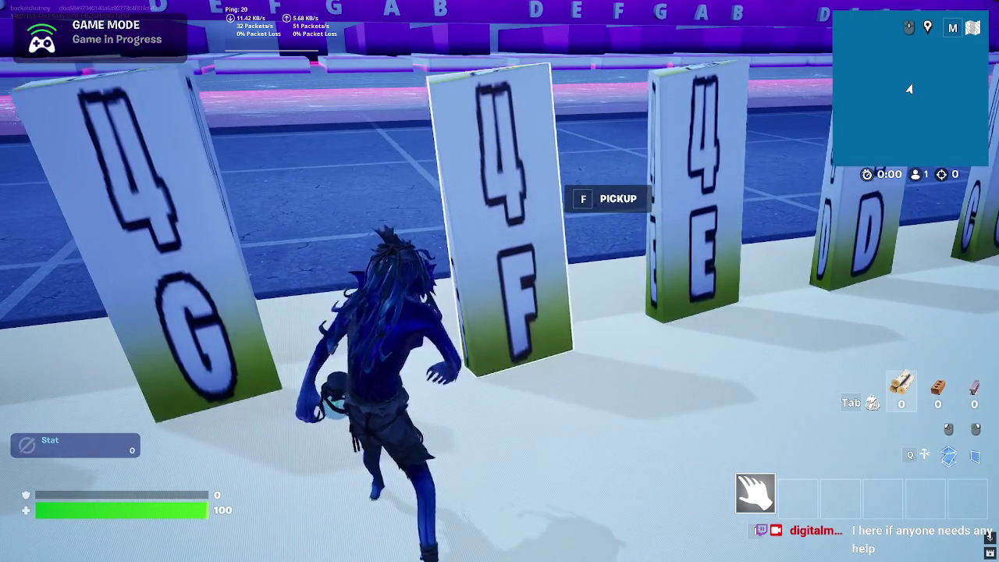
Step: Pick up the 4F sign and carry it through the sign row toward the blue wall
key("f")
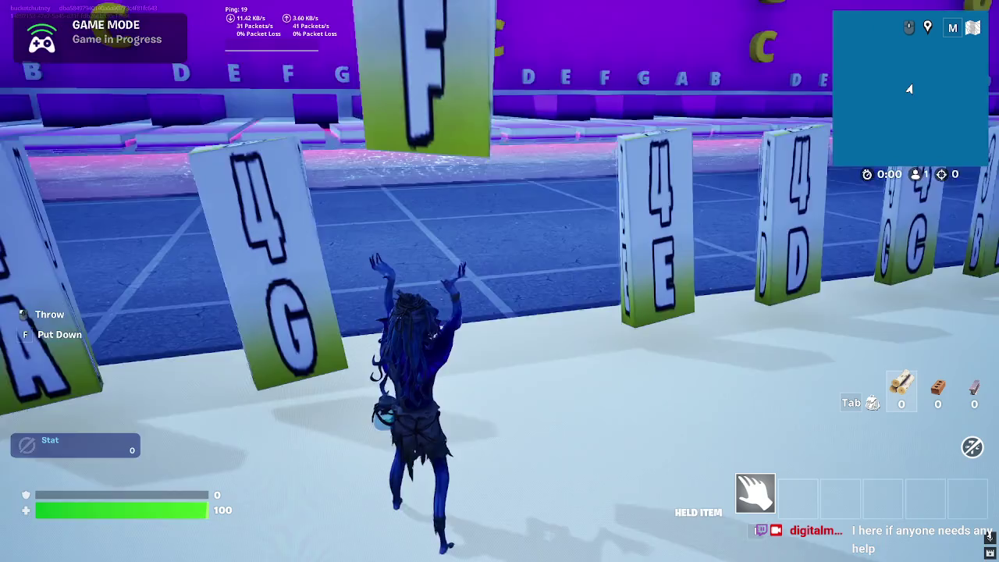
mouse_move(500, 281)
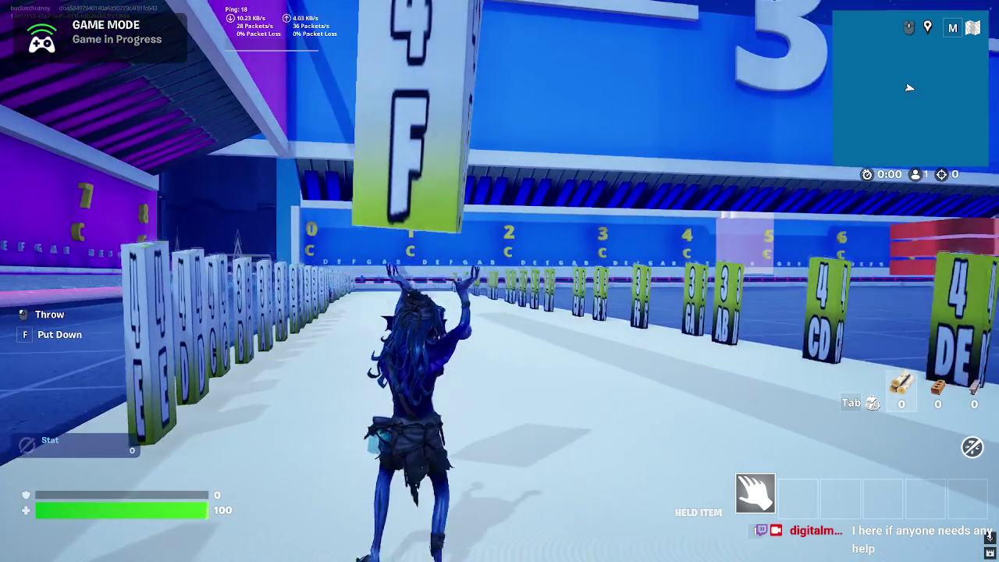
key("w")
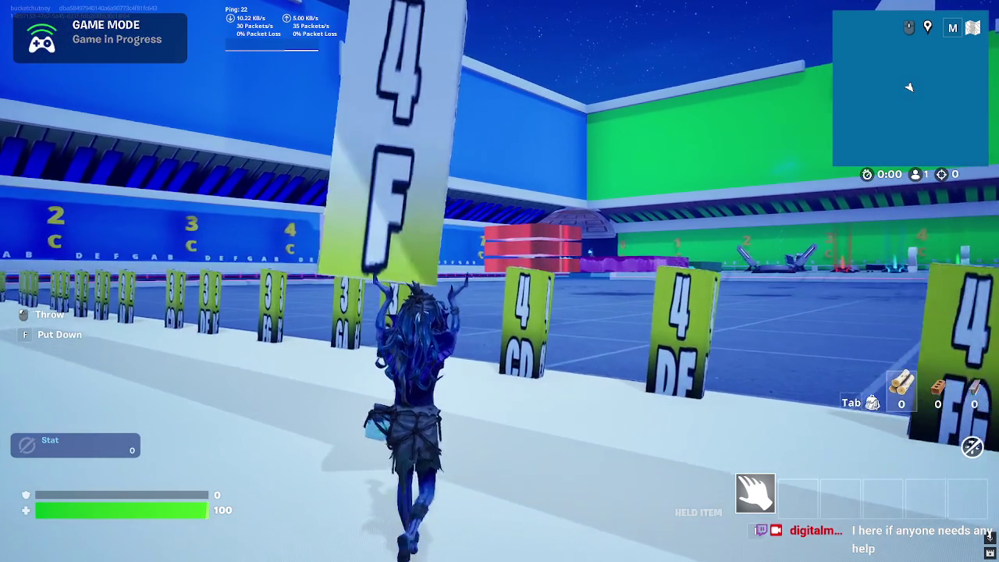
key("w")
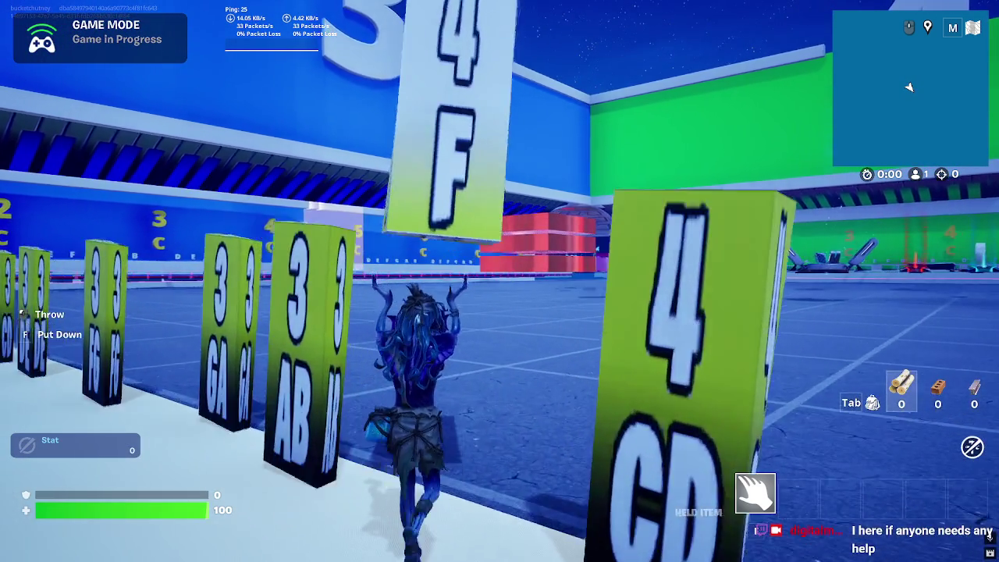
key("w")
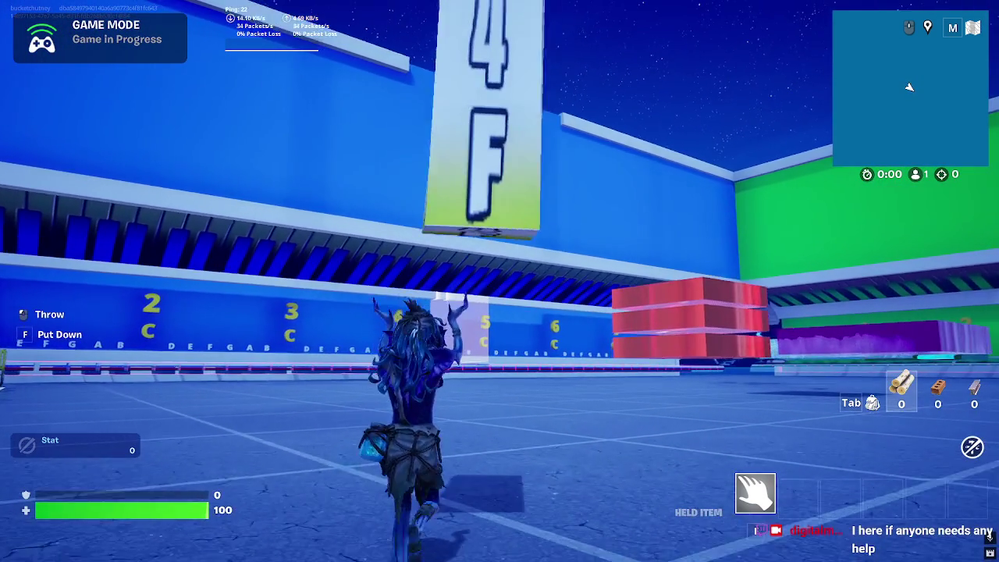
key("w")
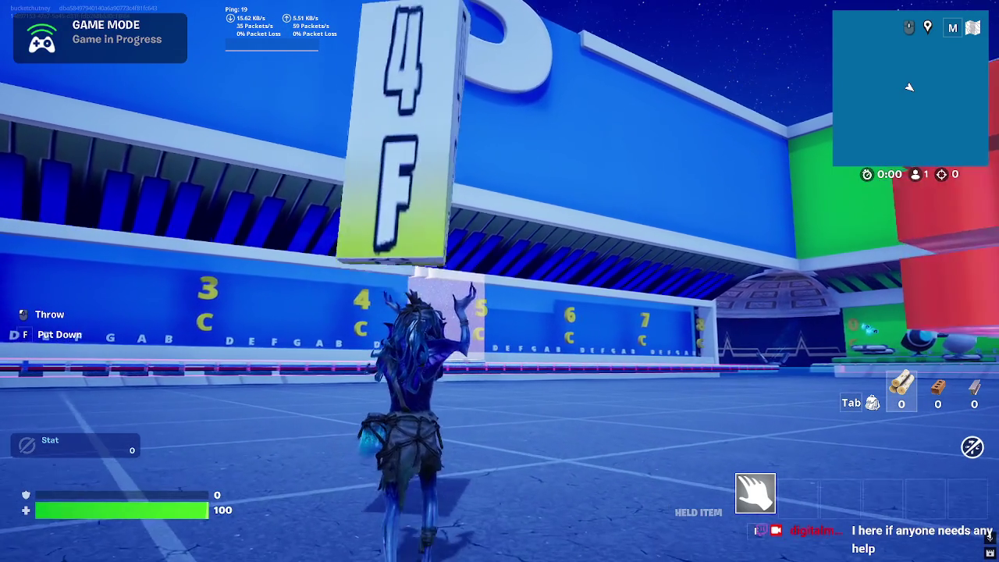
key("w")
key("w")
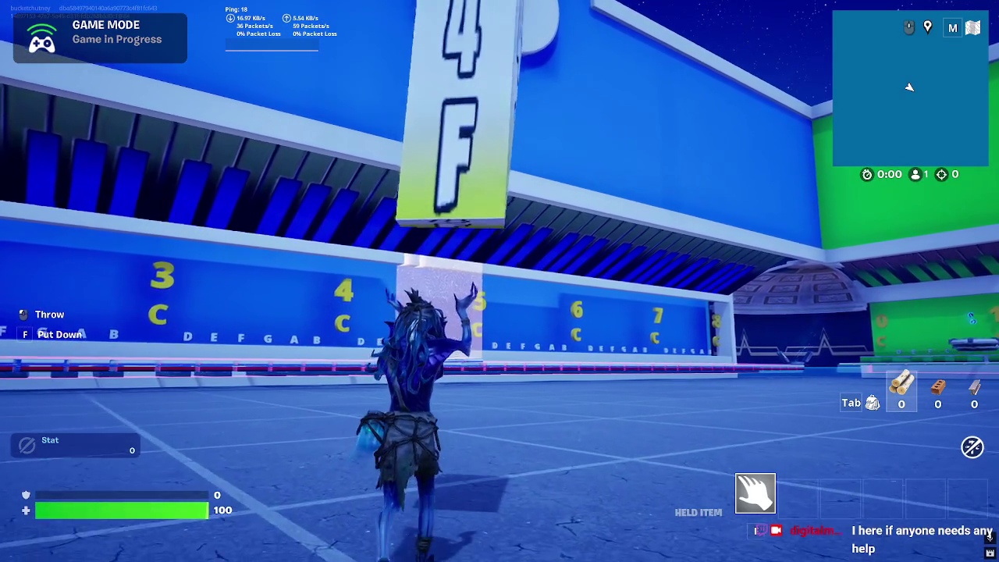
key("w")
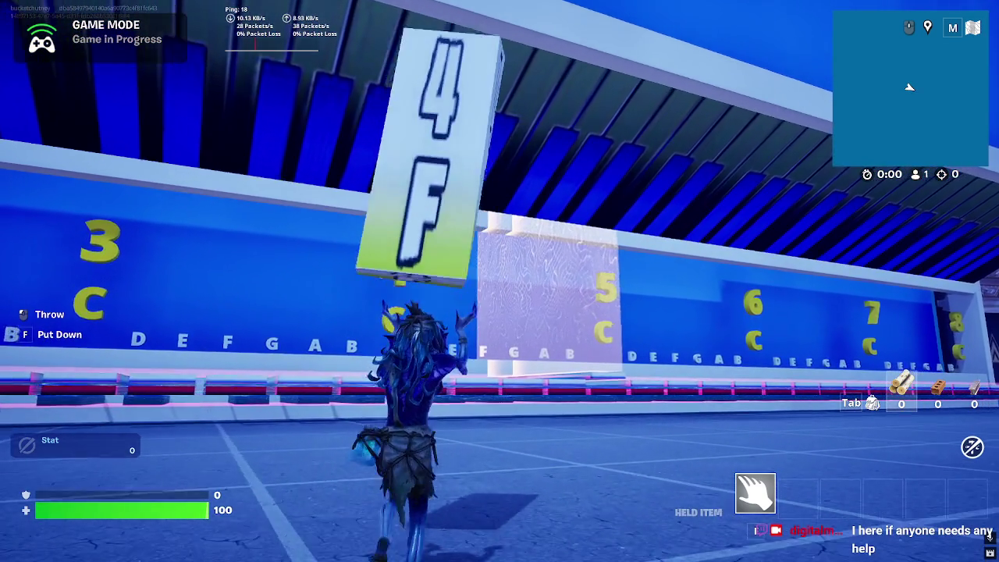
Step: Carry the 4F sign onto the pink floor by the wall and set it down
key("w")
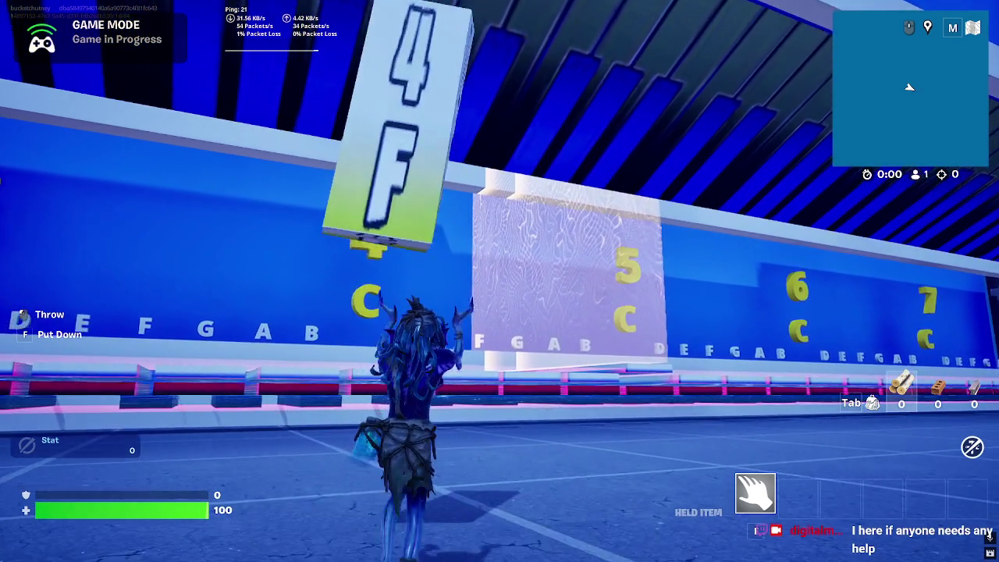
key("w")
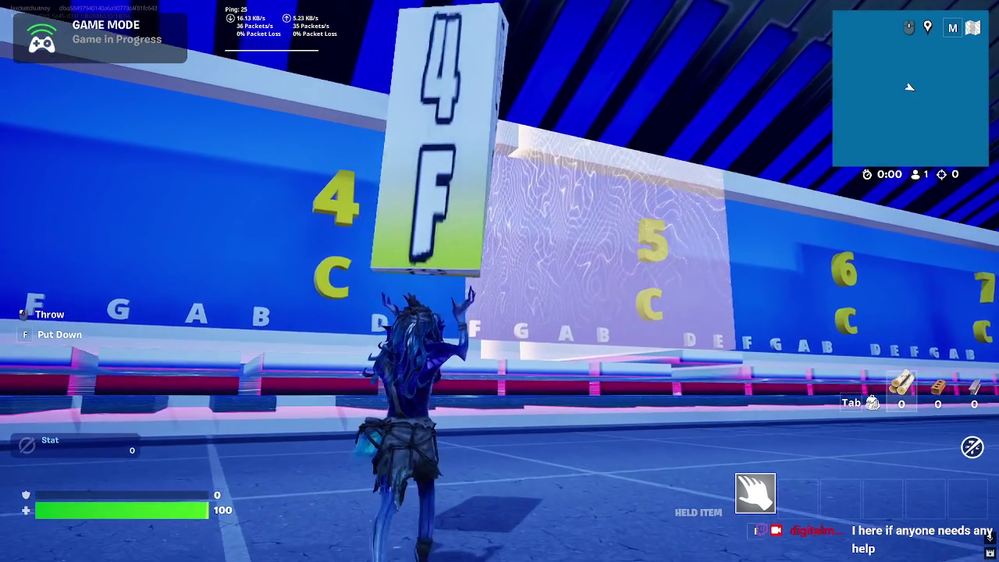
key("w")
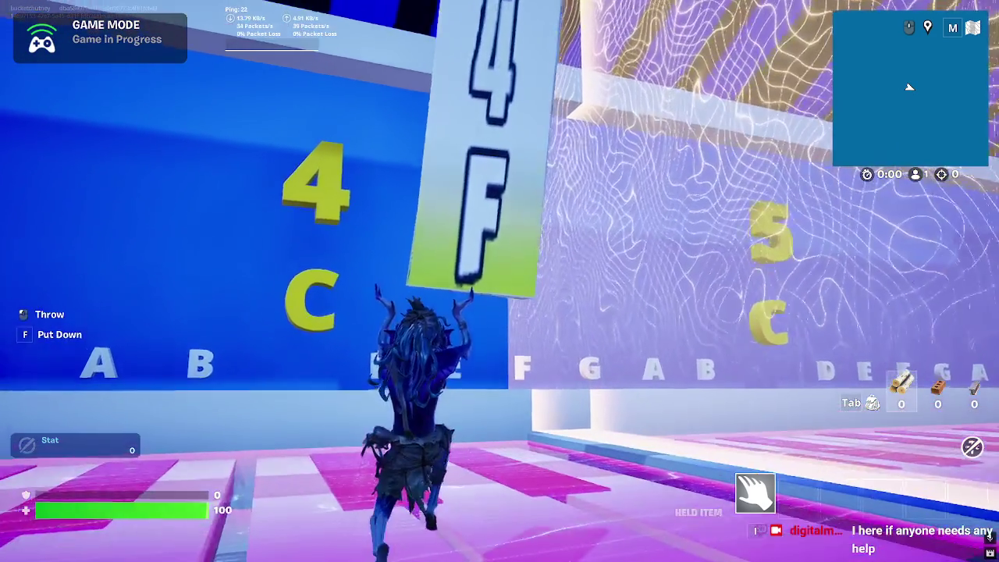
key("w")
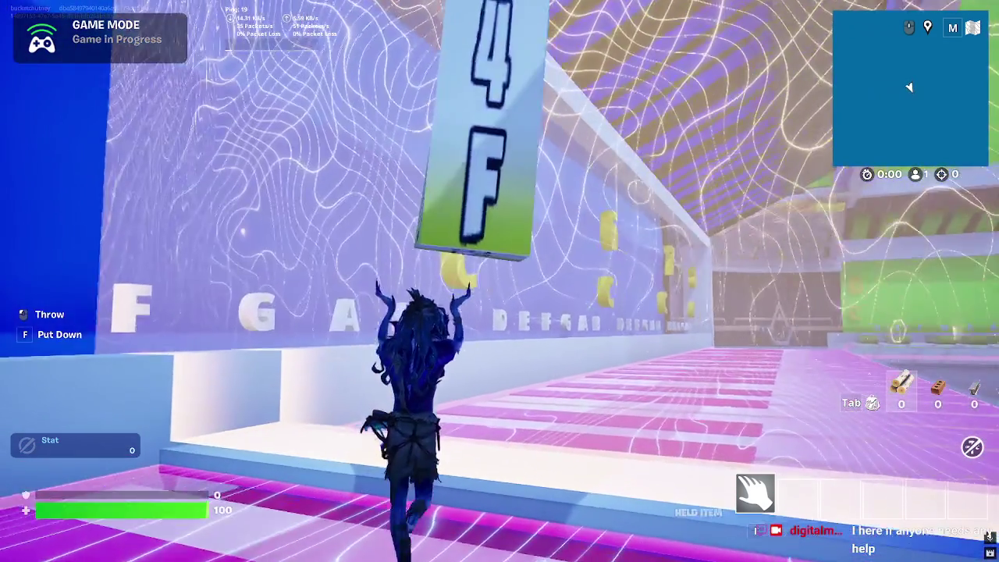
key("w")
key("f")
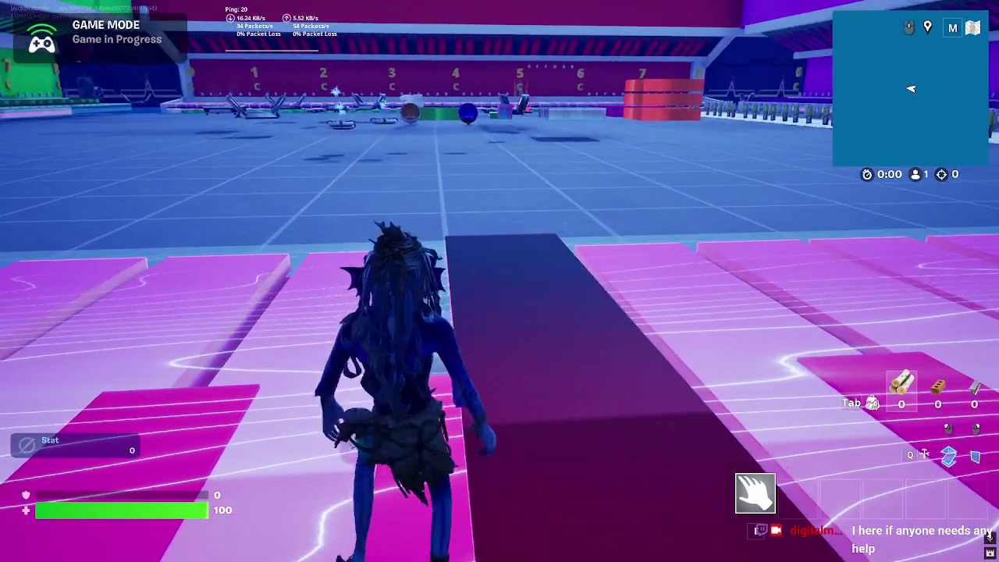
Step: Cross the piano keys, looking around, then run toward the red 2 wall
key("w")
key("w")
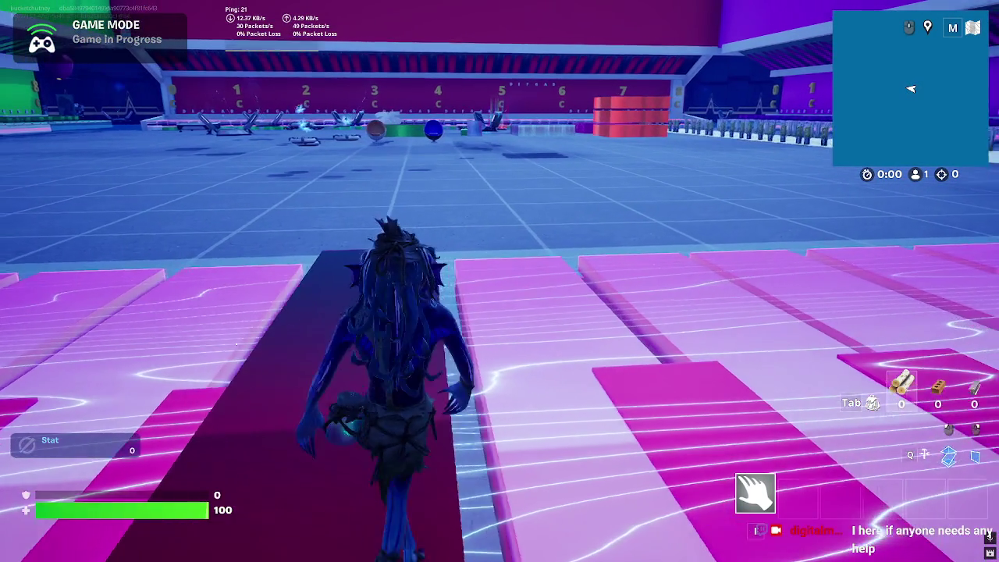
key("w")
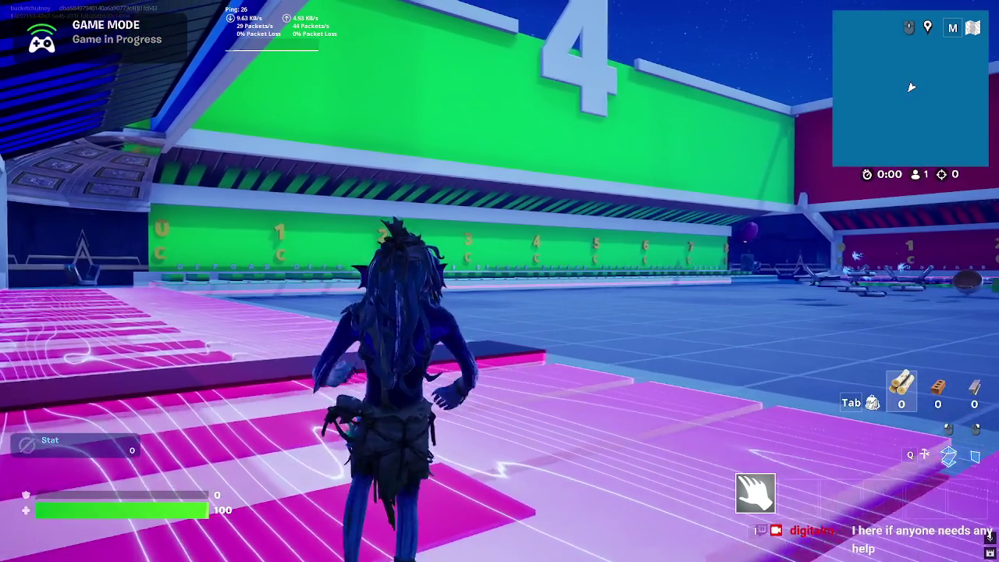
key("w")
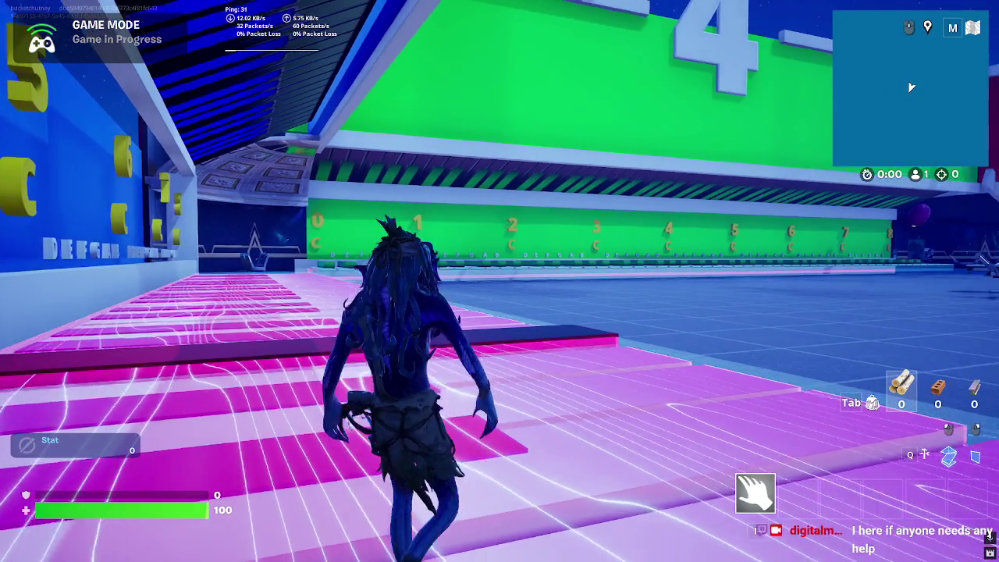
key("w")
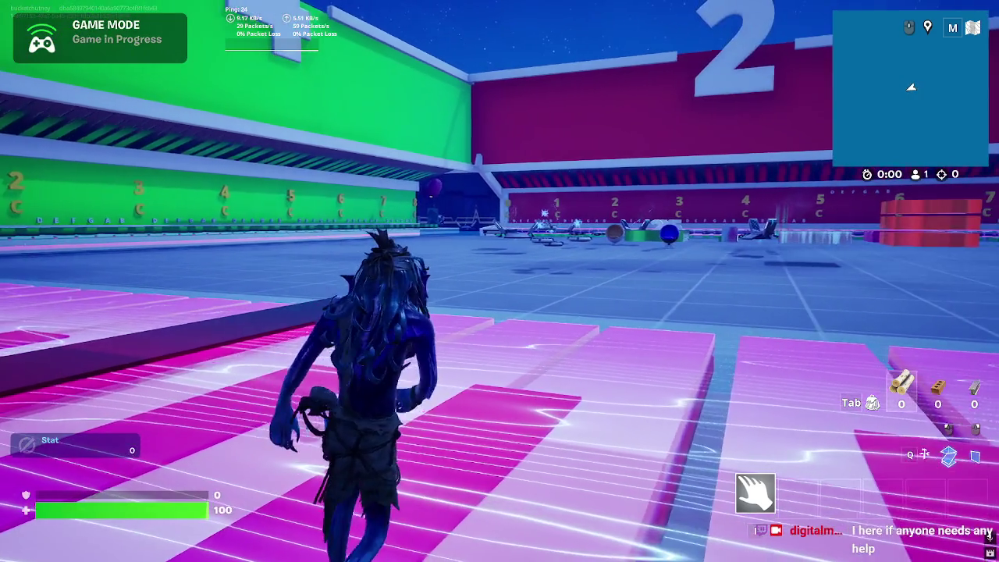
key("w")
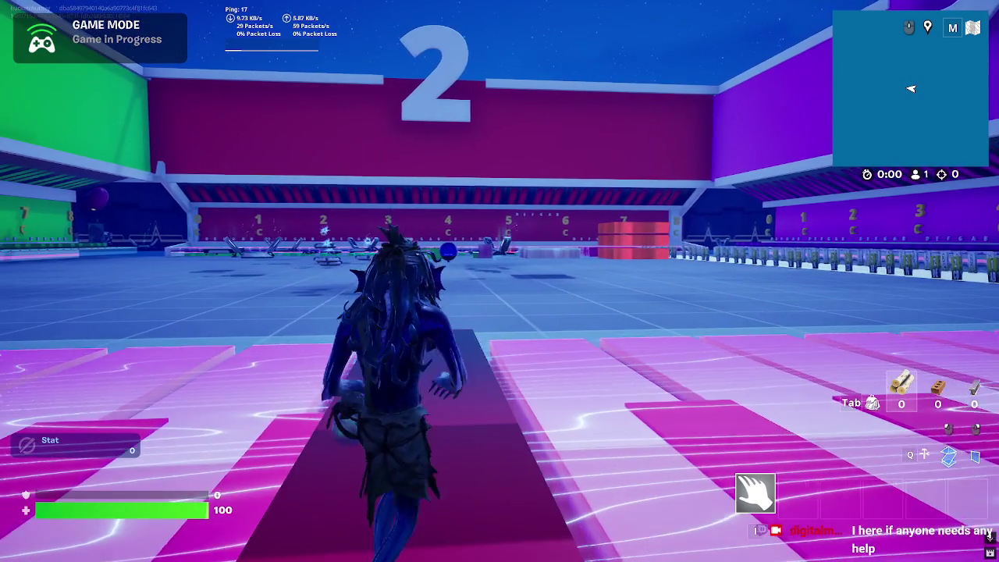
key("w")
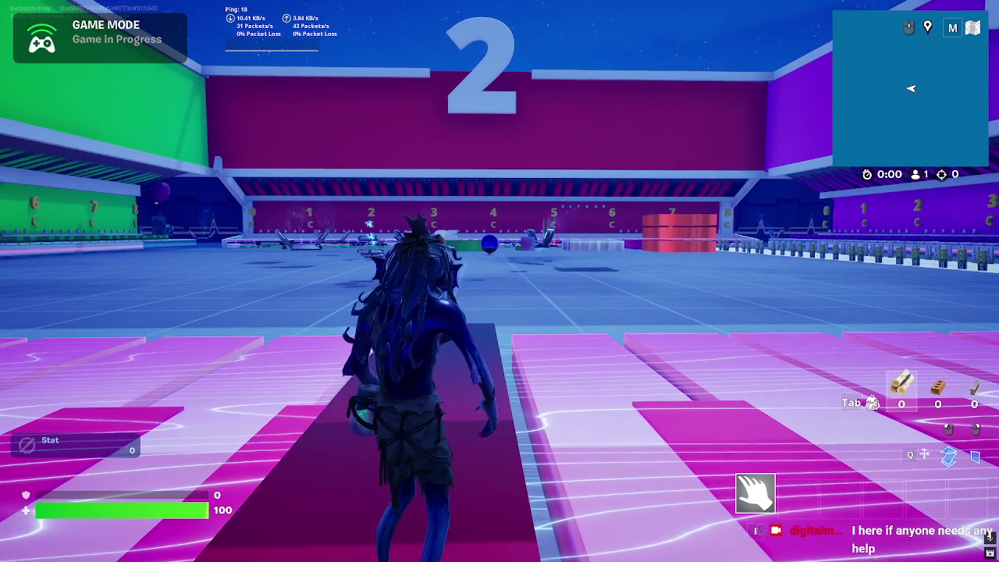
key("w")
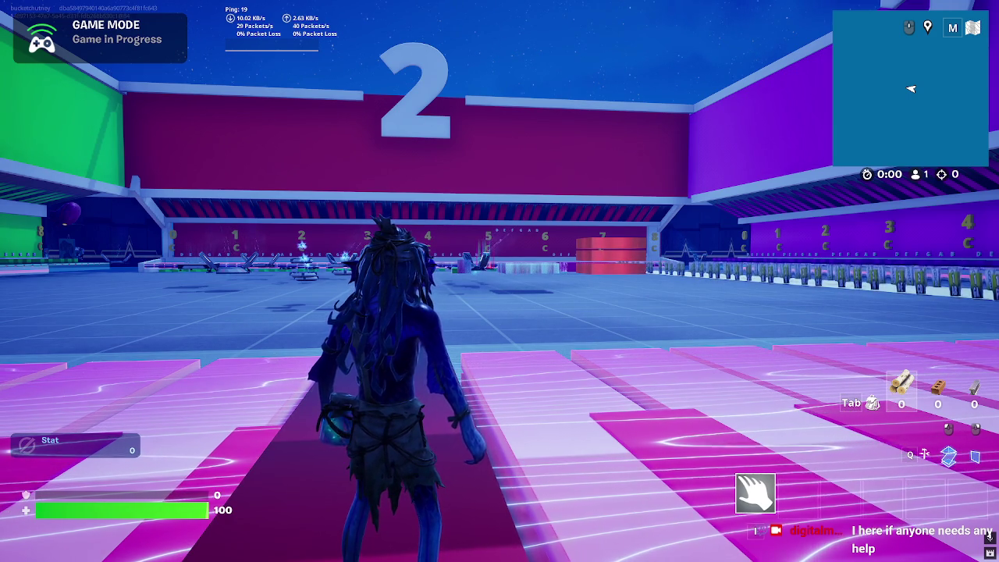
key("w")
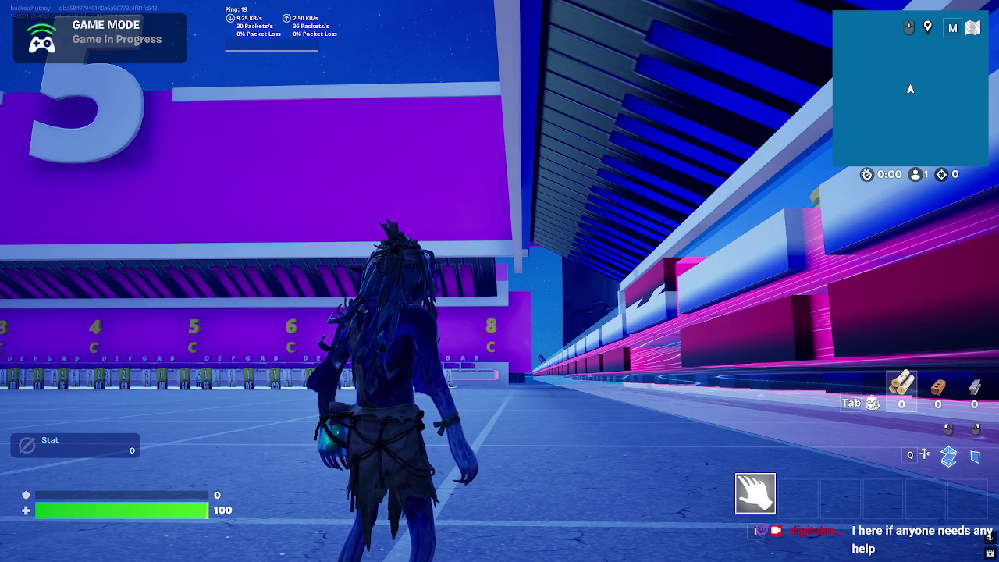
Step: Play The Break drum-kit emote and show skull, heart, and burger emoticons
key("b")
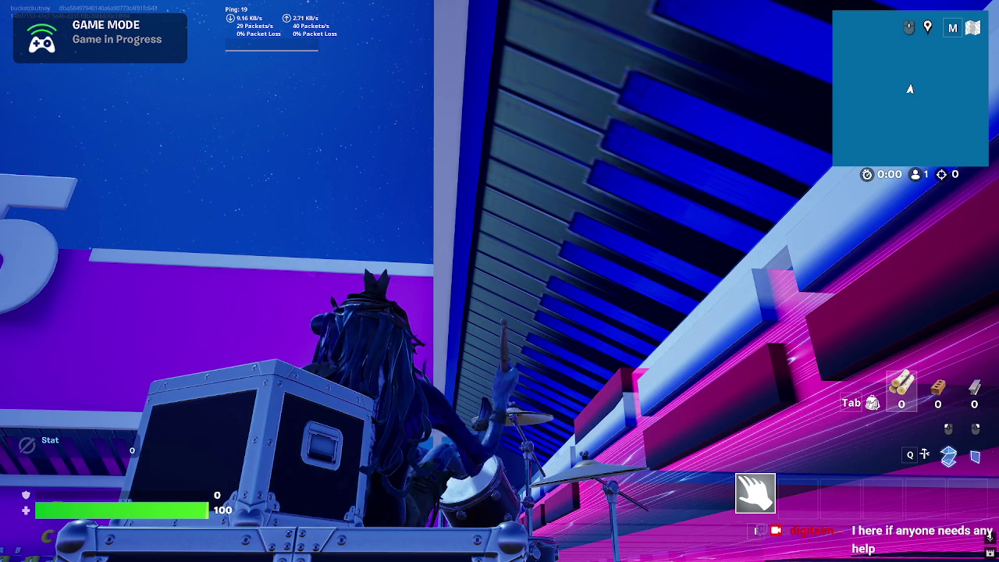
key("b")
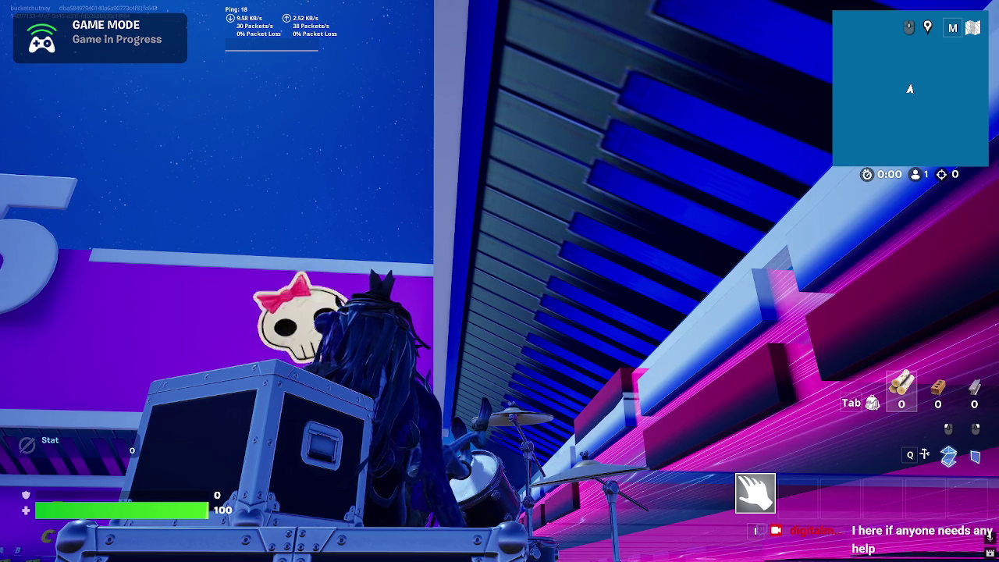
key("b")
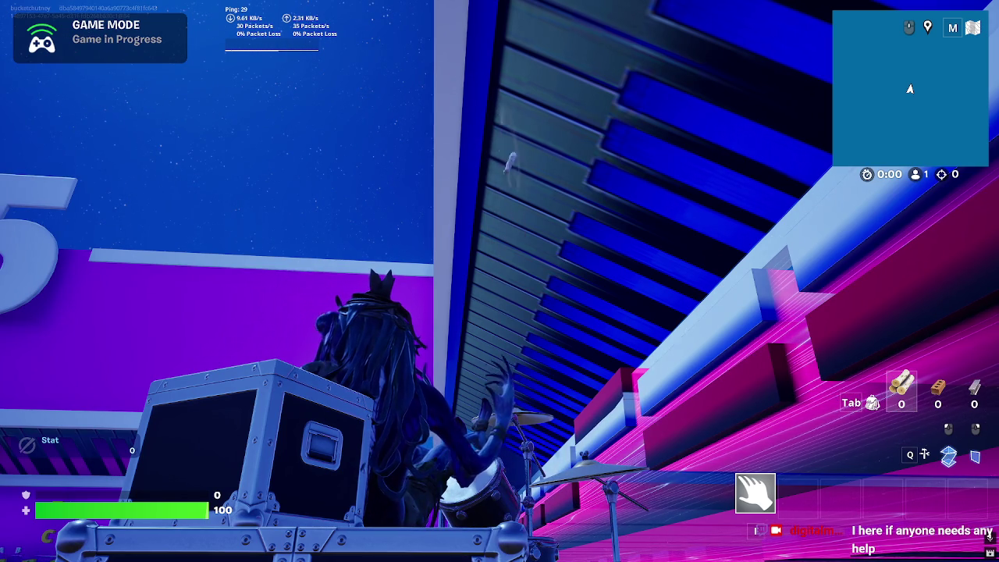
key("b")
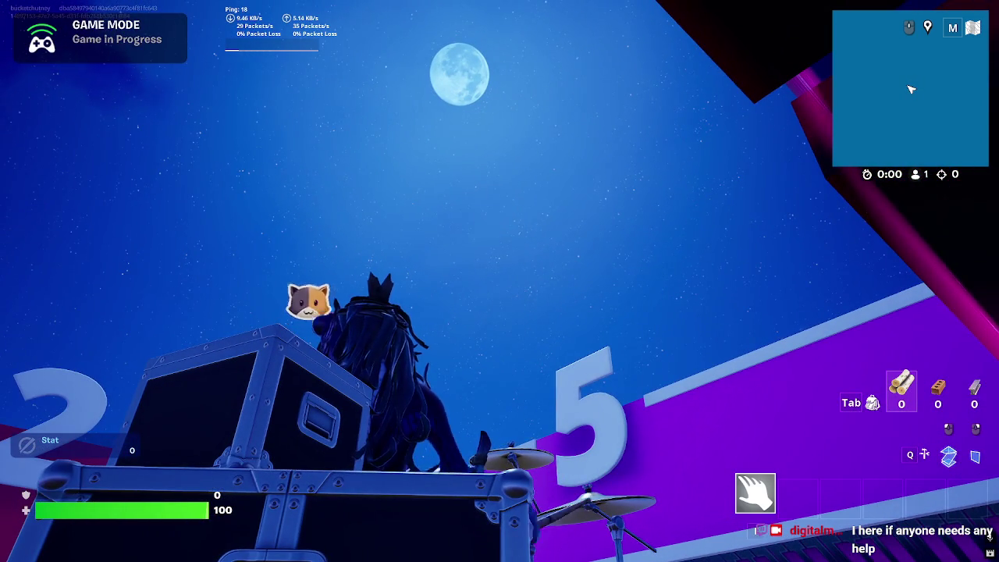
Step: Stop drumming, then exit the island from the Esc menu back to the lobby
key("Escape")
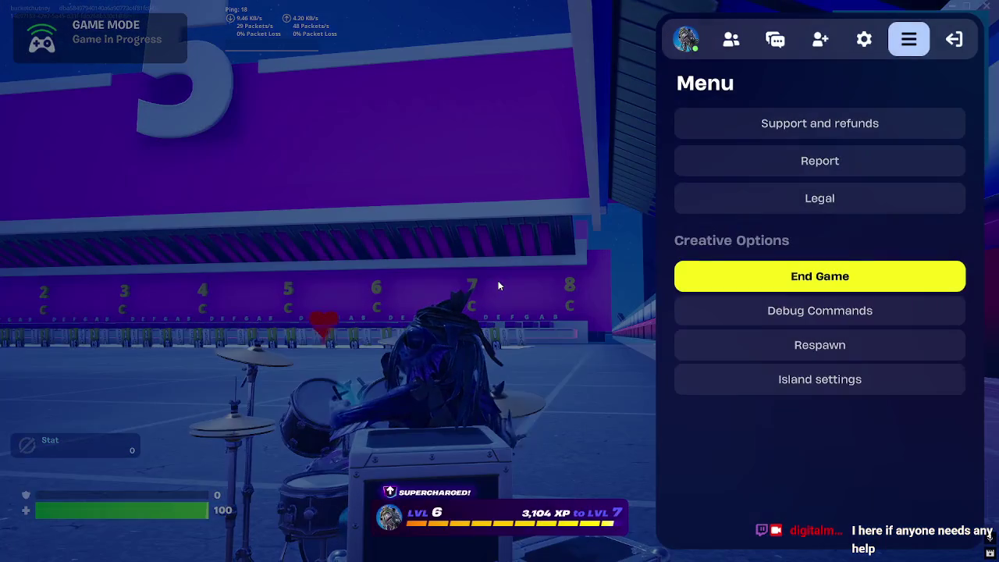
key("Escape")
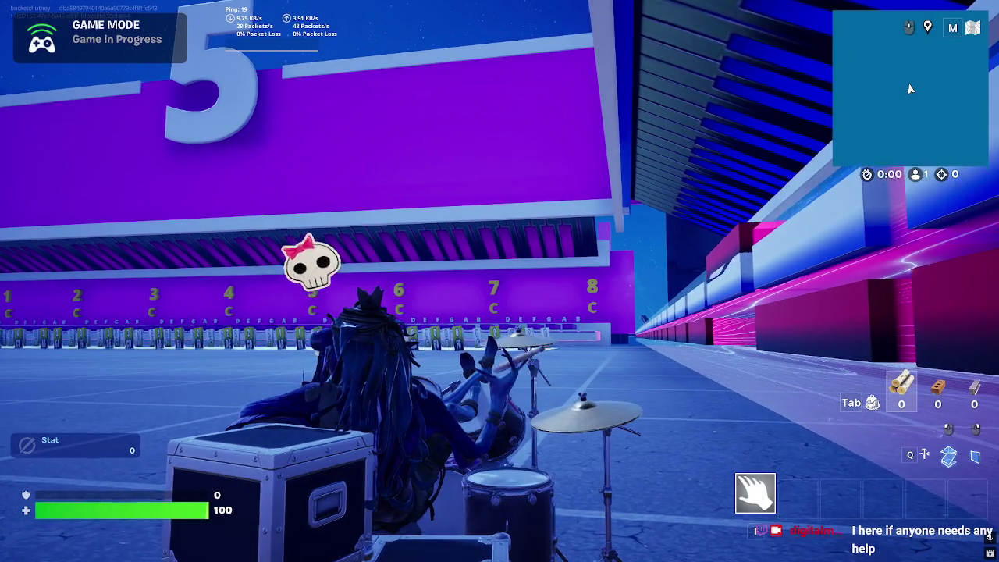
key("w")
key("w")
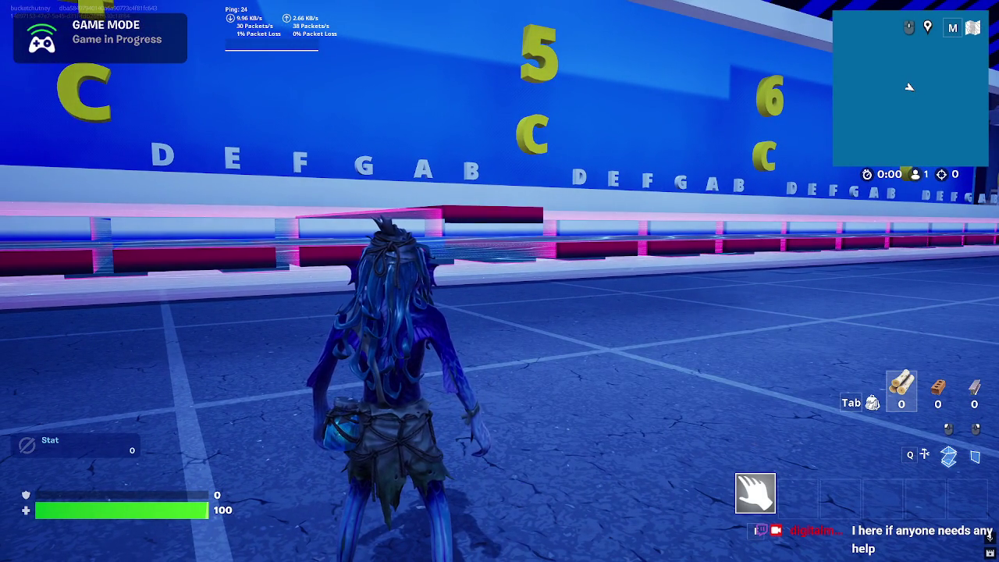
key("Escape")
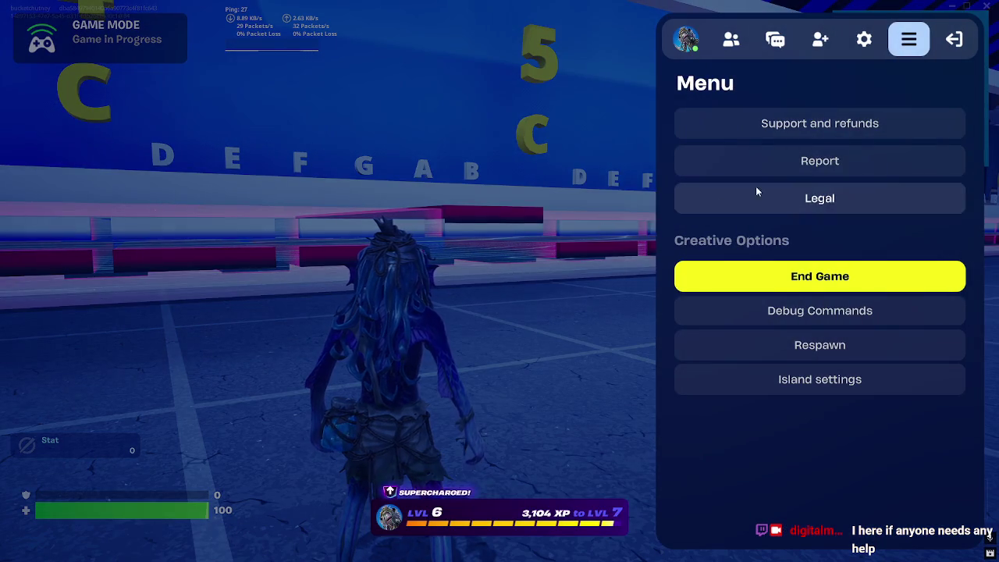
left_click(953, 42)
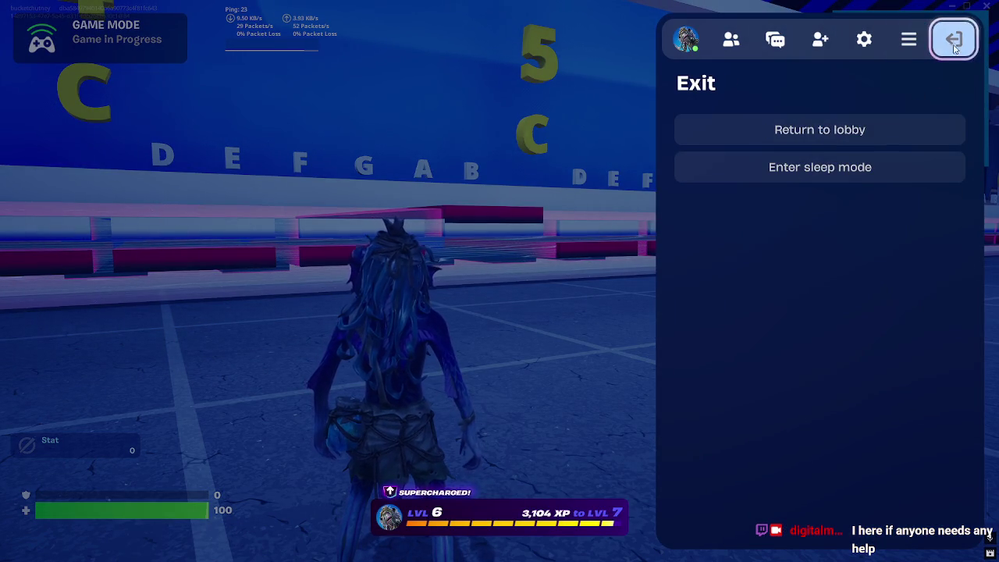
left_click(917, 129)
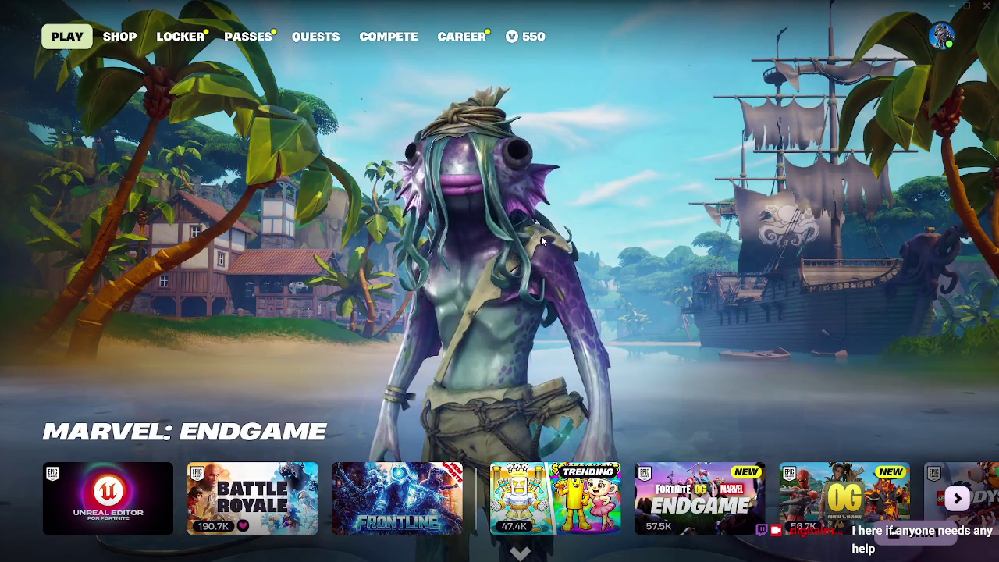
Step: Pick Rocket Racing from Discover's By Epic islands and start matchmaking for a race
scroll(534, 187, "down", 2)
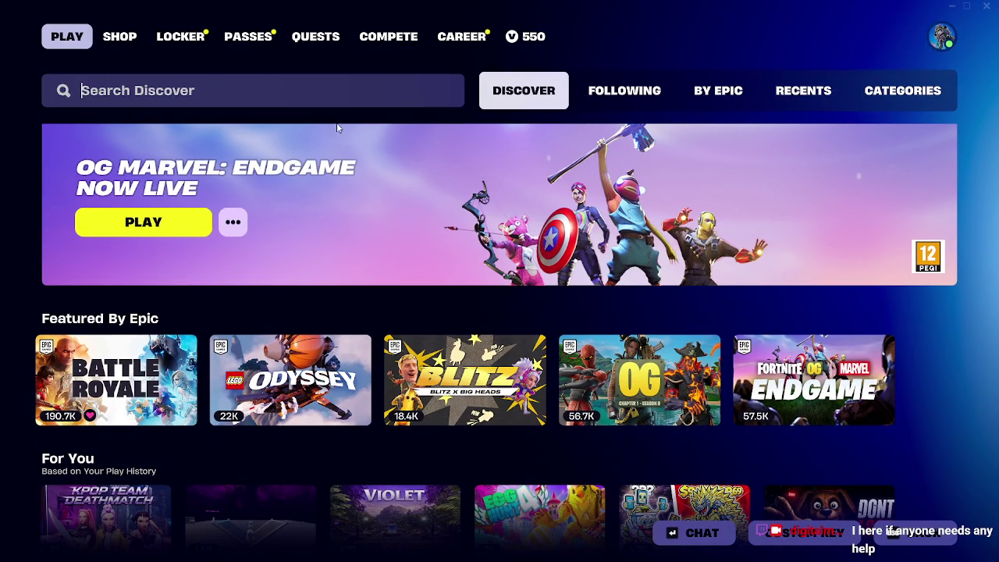
left_click(718, 91)
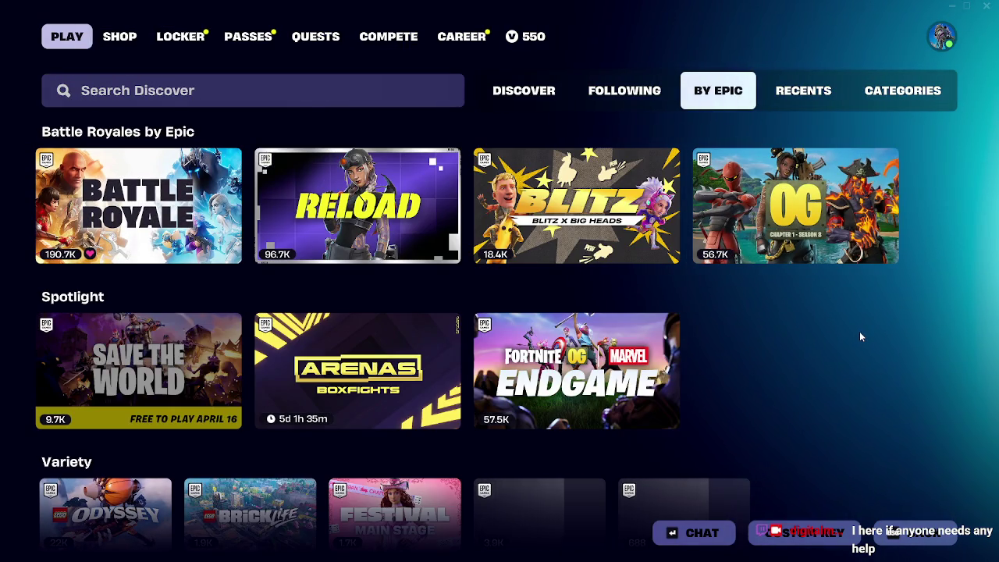
scroll(859, 336, "down", 3)
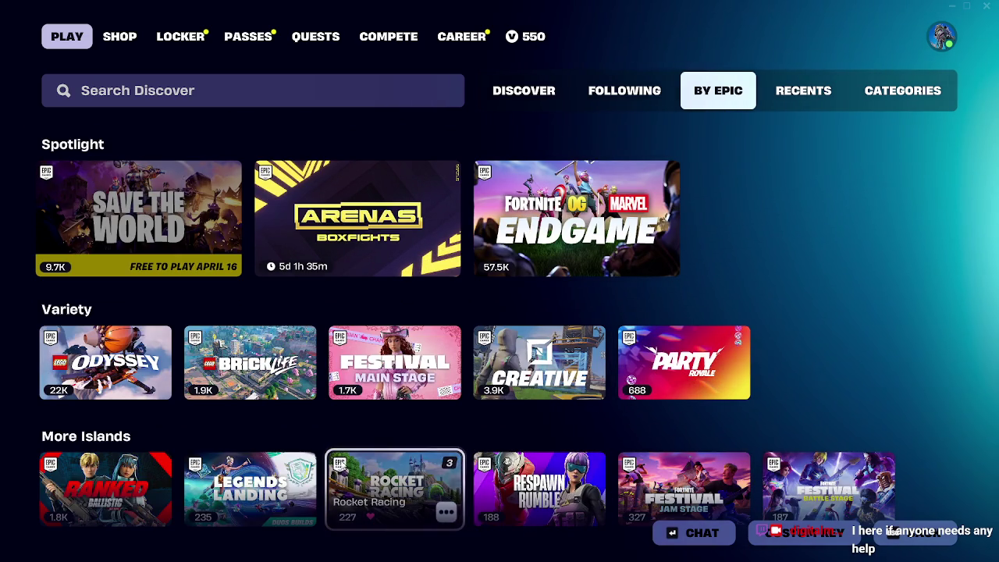
left_click(405, 457)
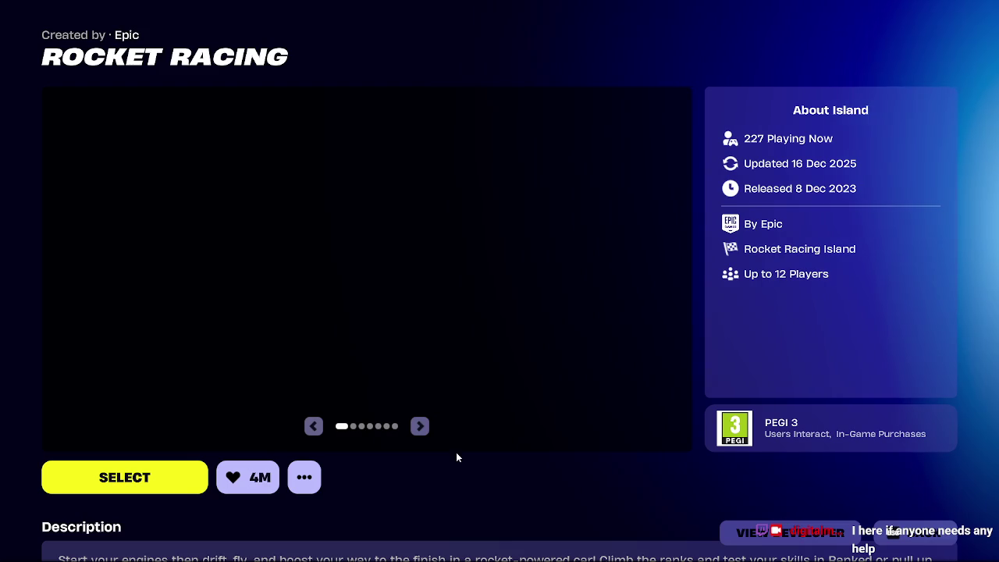
left_click(156, 485)
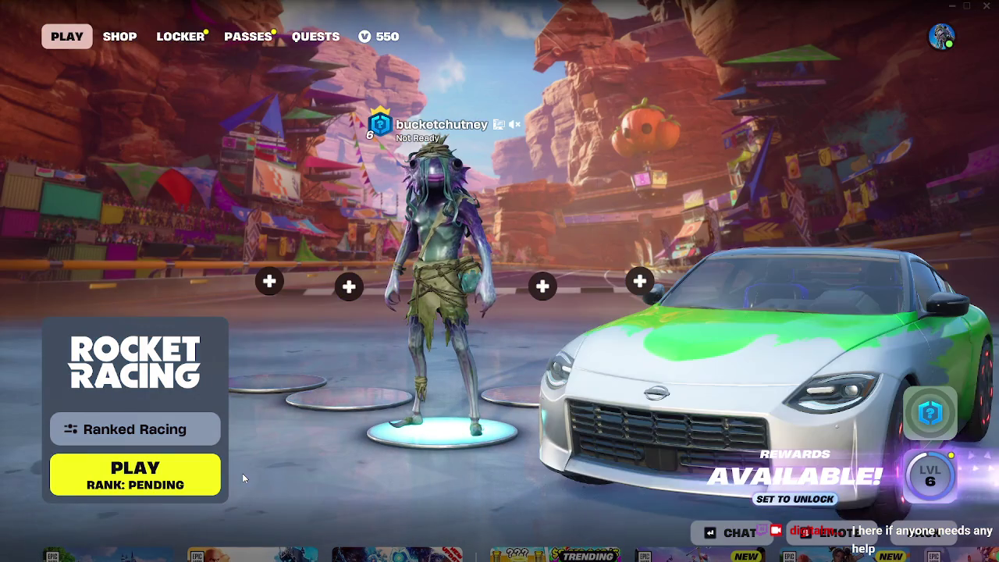
left_click(200, 478)
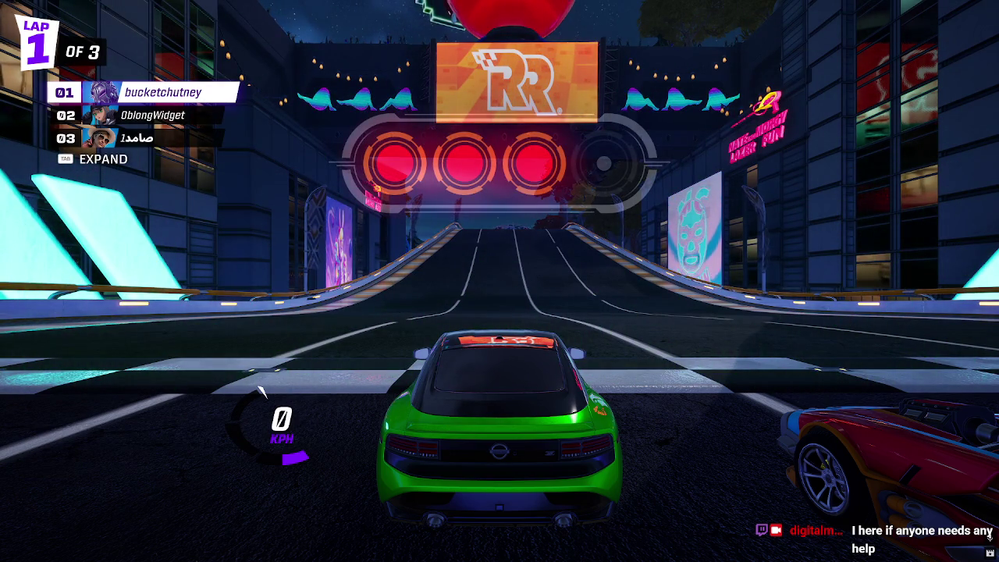
Step: Launch with a start boost, race to lap 3 of 3 in first place, then bring up the game menu
key("w")
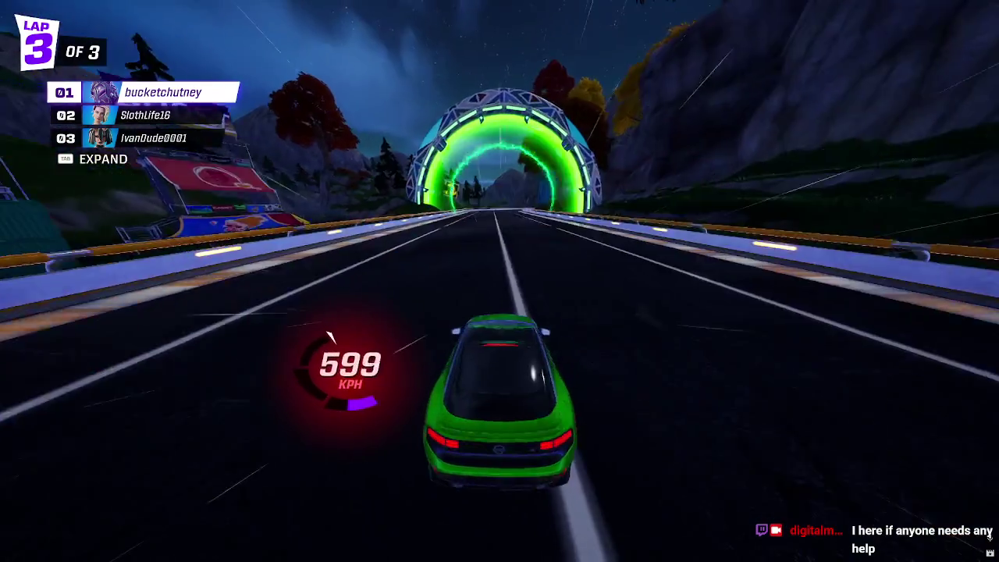
key("Escape")
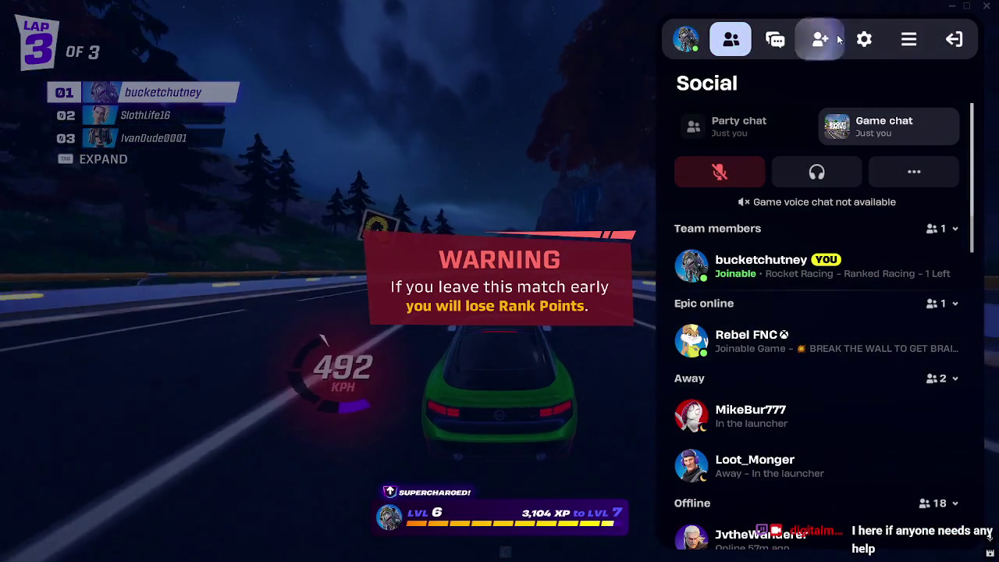
Step: Review the Audio volume settings, go back to the race and respawn the car
left_click(864, 39)
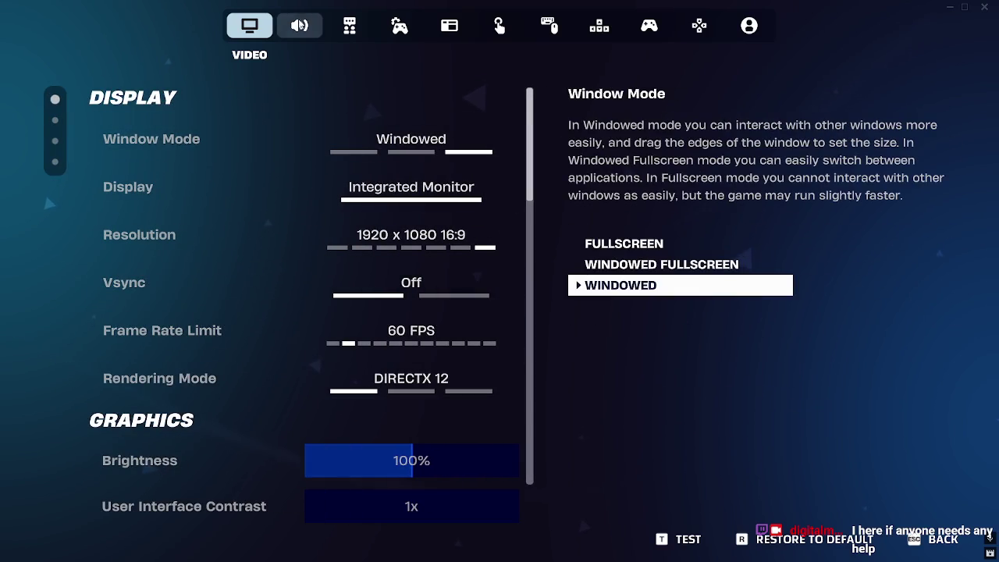
left_click(299, 25)
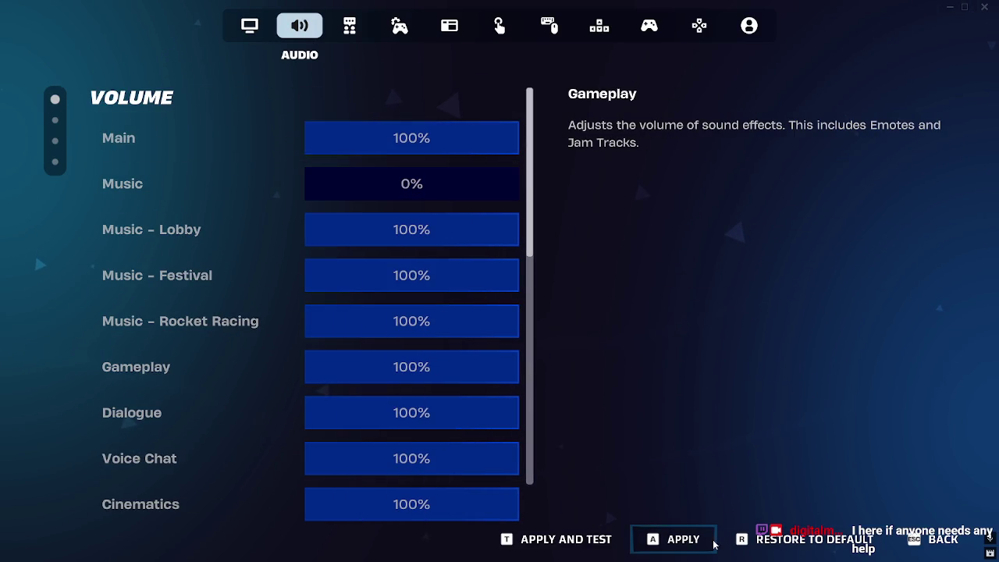
left_click(973, 541)
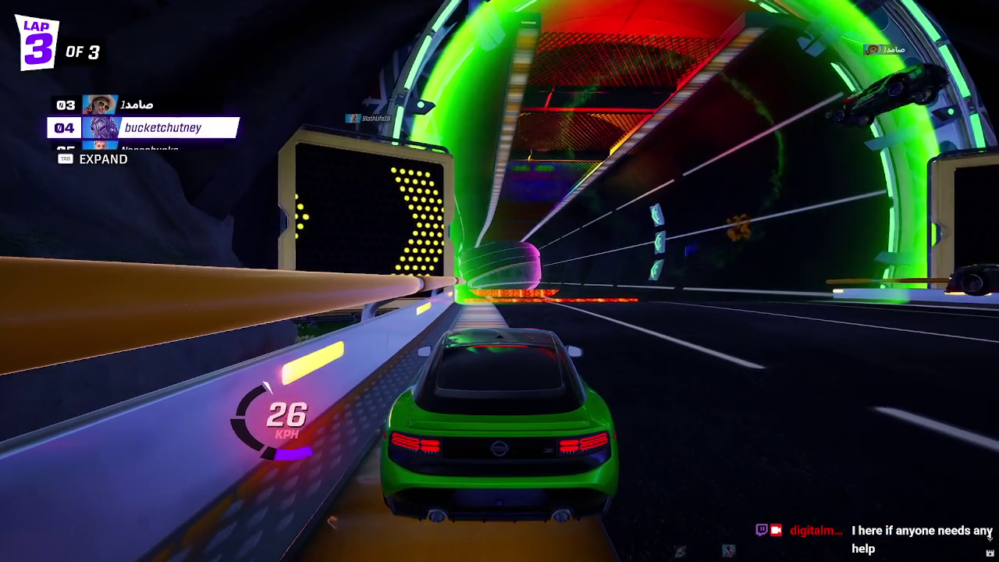
key("r")
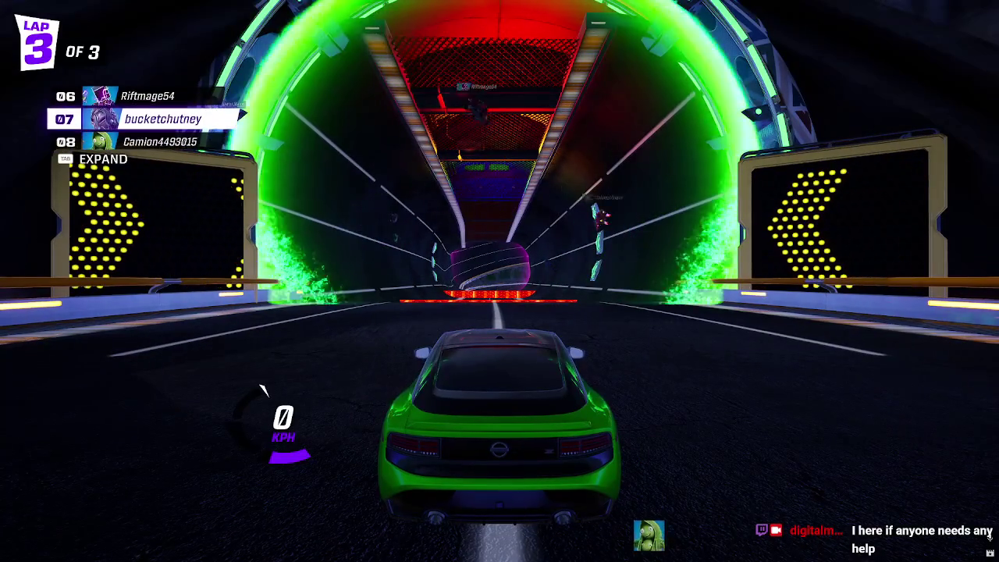
Step: Accelerate and boost through the final lap to finish first at 2:56.730, then return to the lobby
key("w")
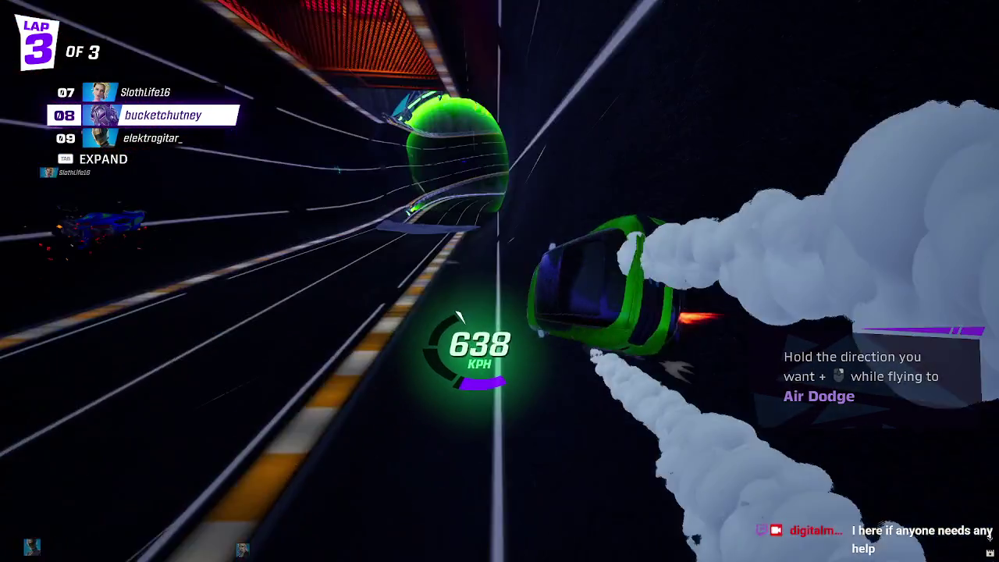
key("shift")
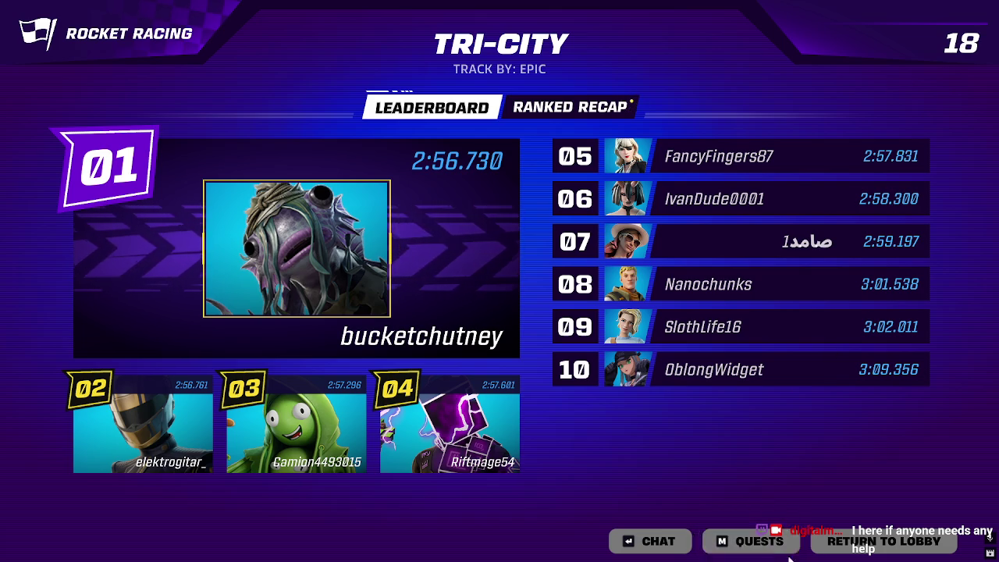
left_click(841, 549)
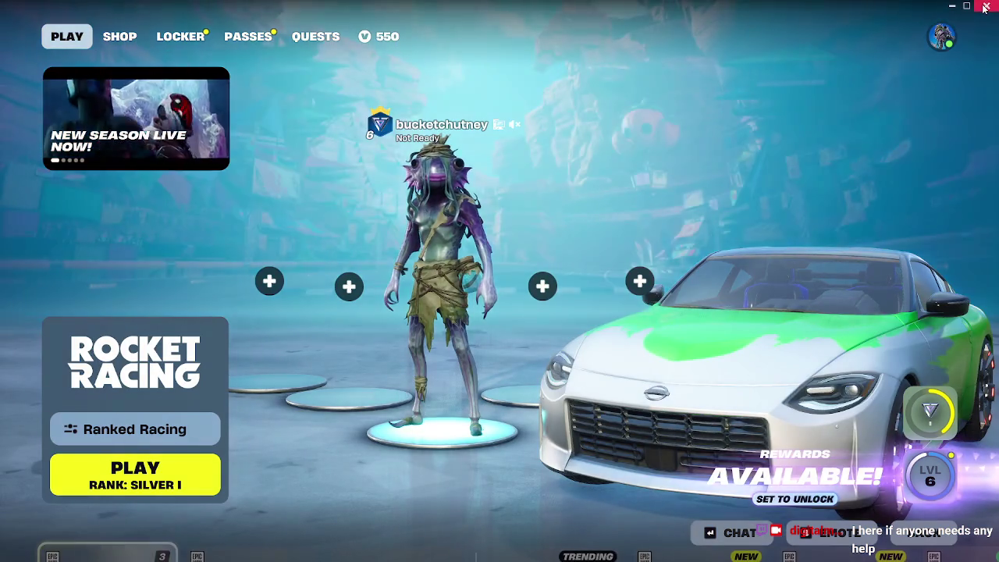
Step: Close the Fortnite window and confirm quitting the game
left_click(986, 6)
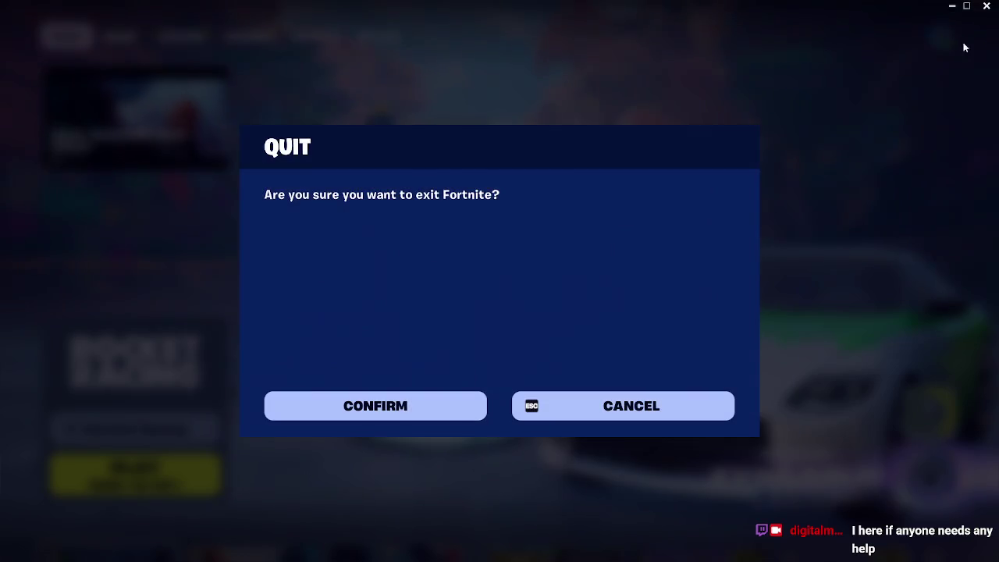
key("Escape")
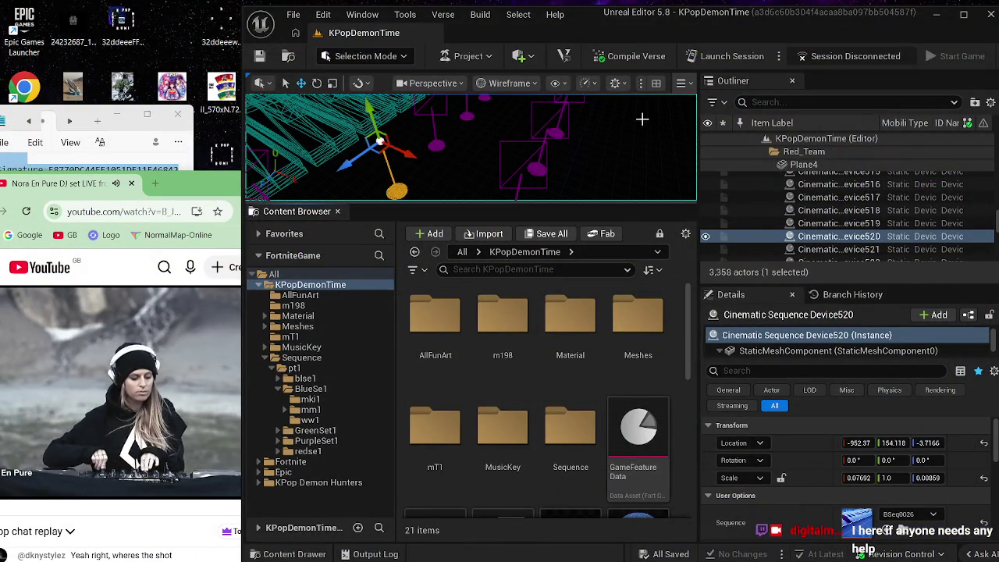
Step: Open the Project Browser via File > New/Open Project, dismiss the highlights overlay, and bring OBS forward
left_click(292, 18)
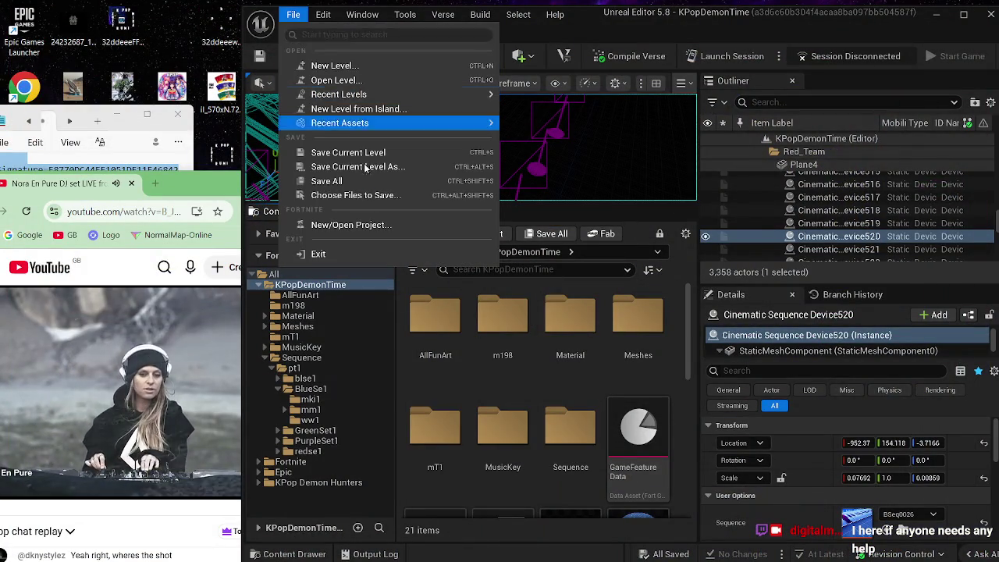
left_click(380, 226)
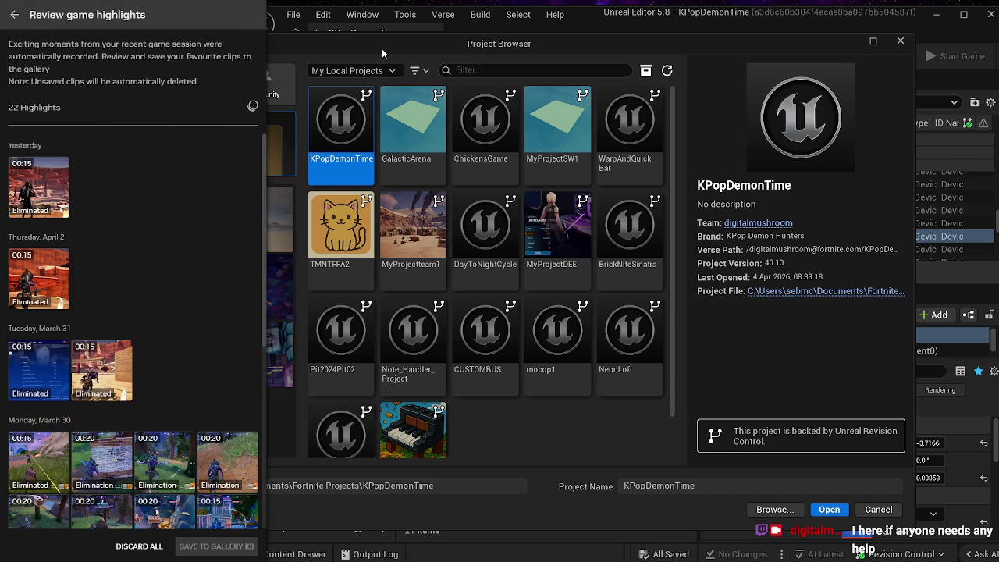
key("Escape")
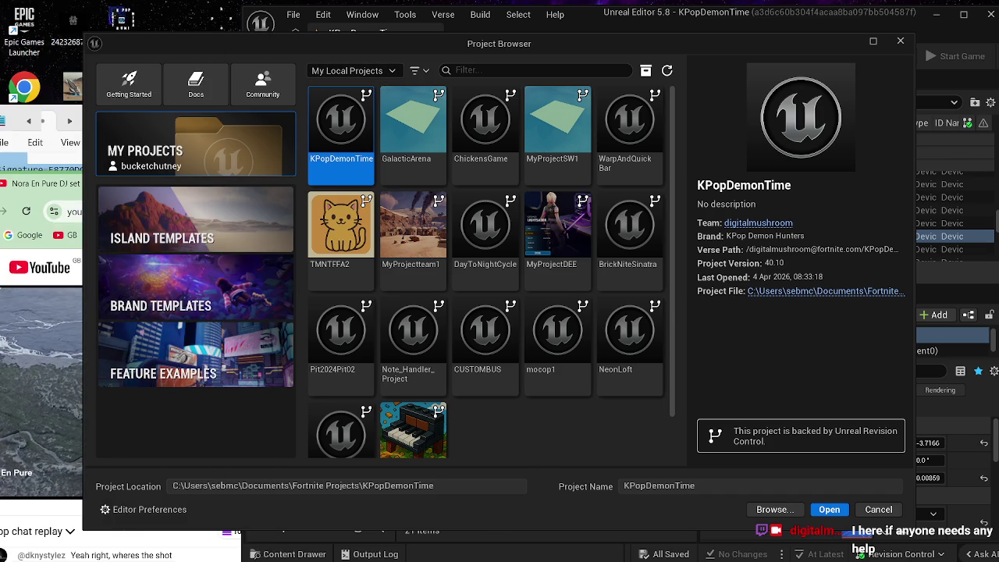
left_click(631, 546)
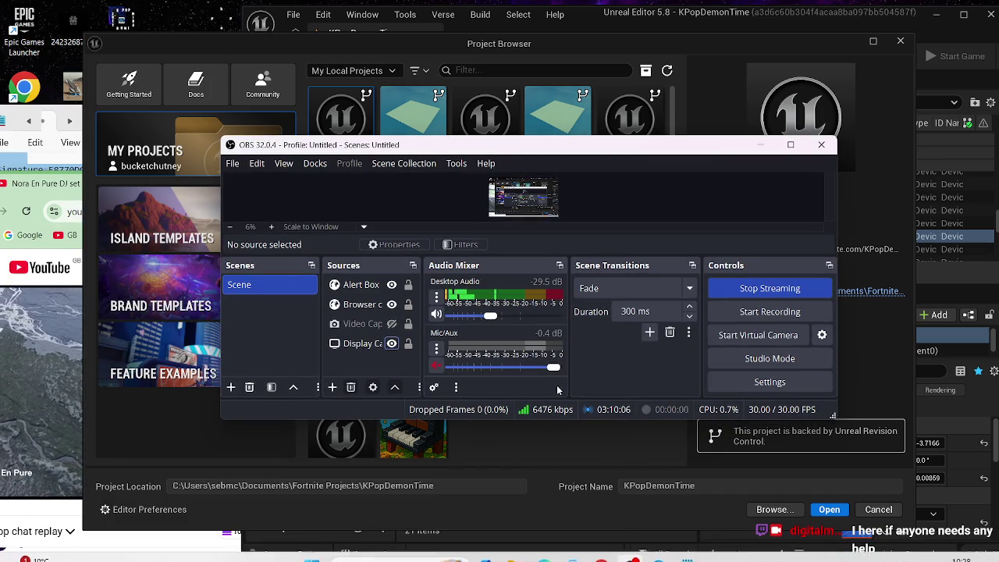
Step: Toggle the Display Capture source off and back on in OBS
left_click(391, 343)
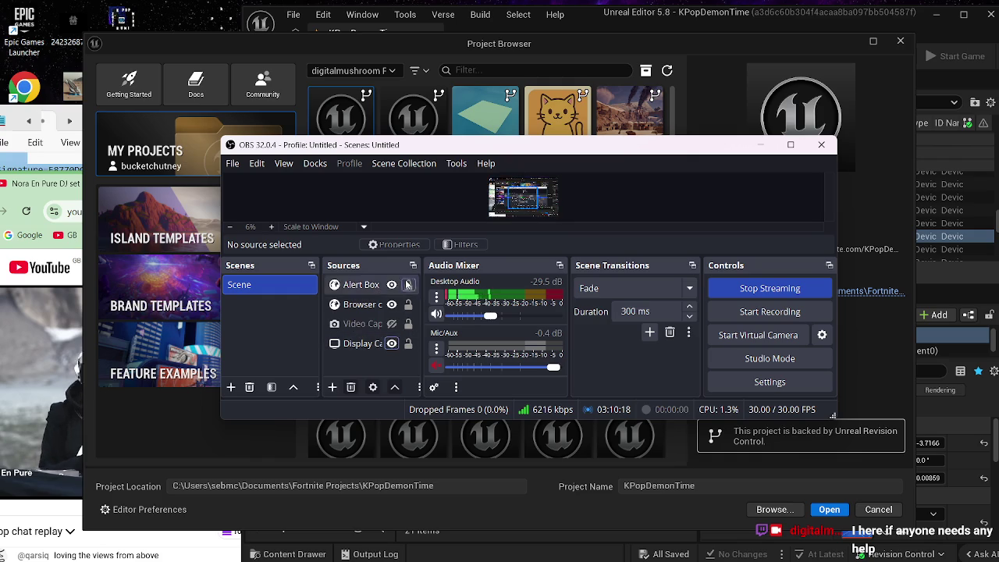
left_click(437, 45)
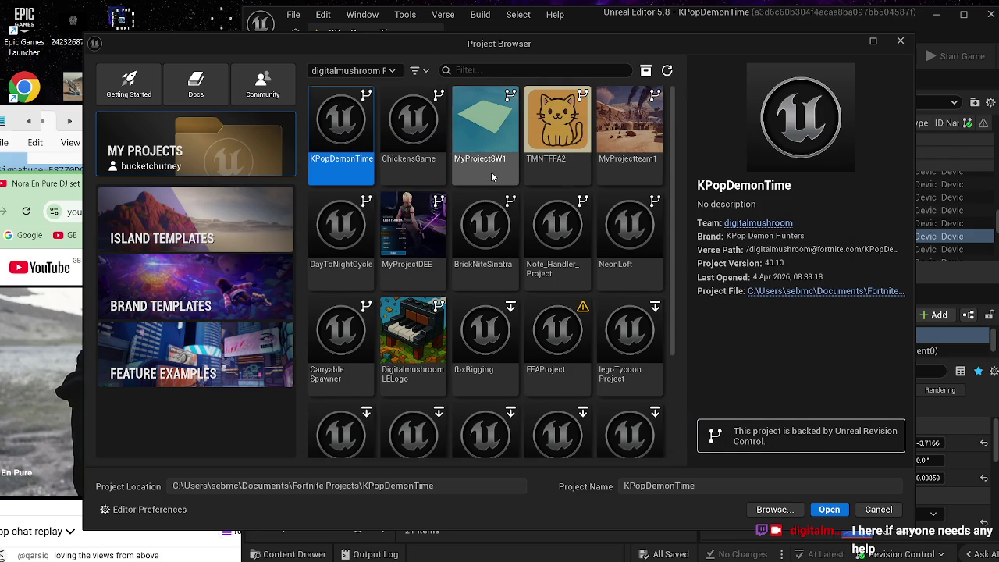
Step: Scroll the Project Browser and load the rest of the project list
scroll(491, 173, "down", 3)
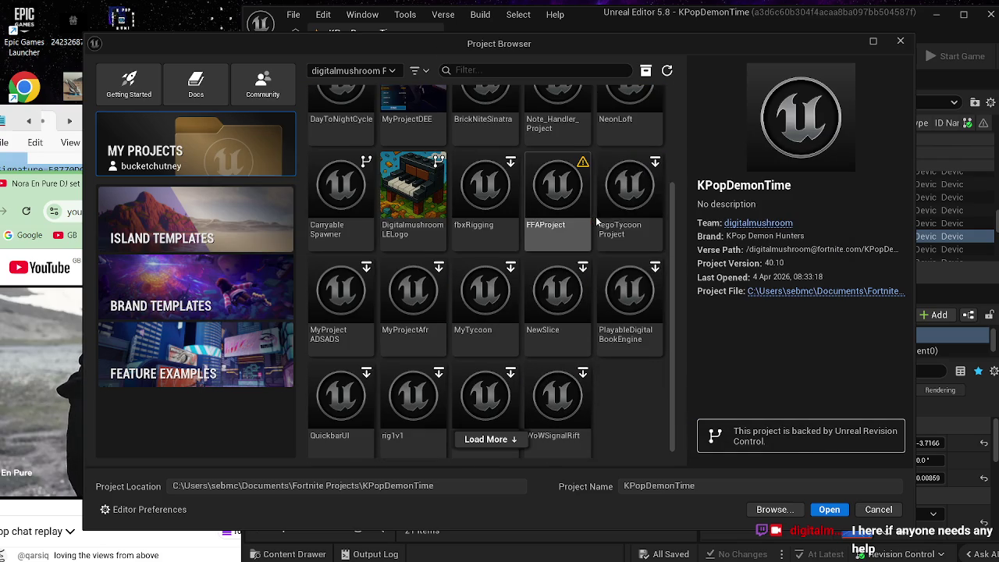
scroll(624, 235, "down", 1)
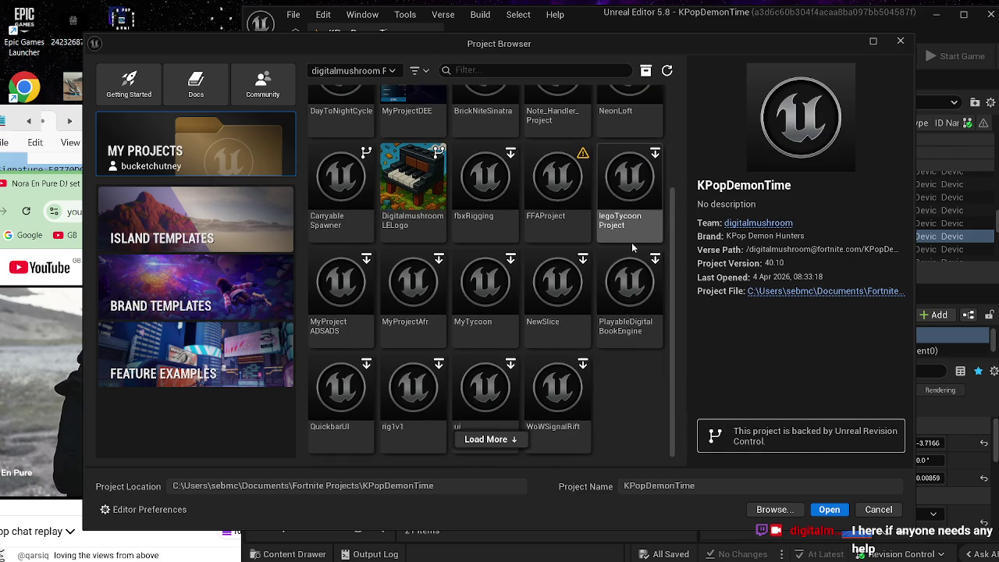
left_click(509, 440)
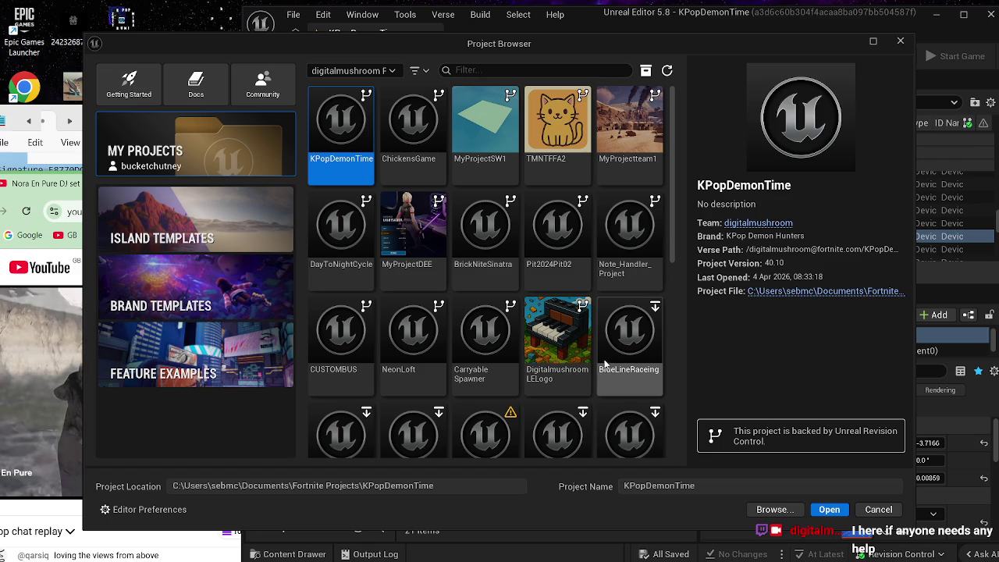
Step: Find BlueLineRaceing in the list and sync it to this computer
scroll(553, 305, "down", 2)
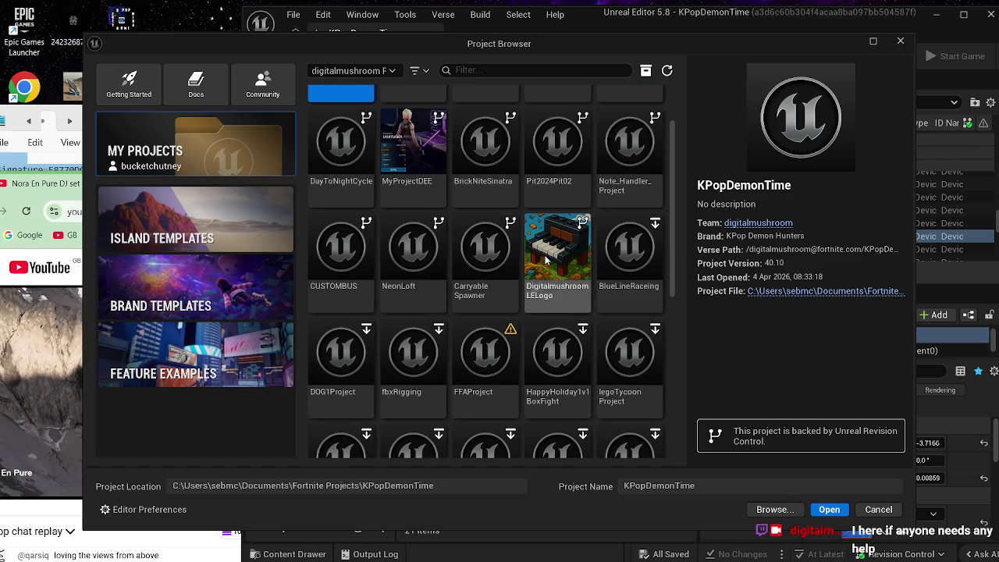
scroll(555, 281, "down", 3)
scroll(564, 267, "down", 1)
scroll(566, 263, "down", 3)
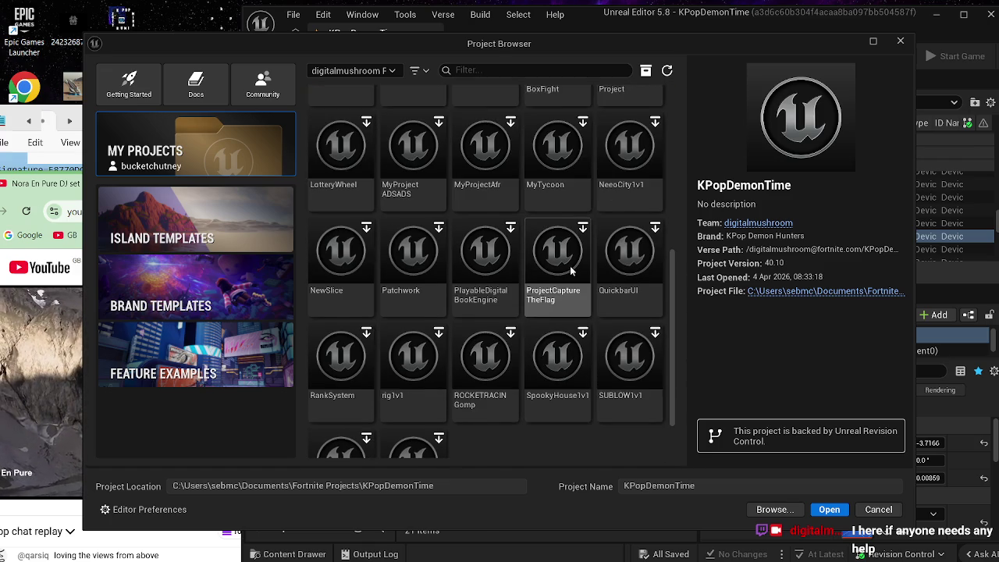
scroll(571, 267, "down", 2)
scroll(633, 401, "down", 1)
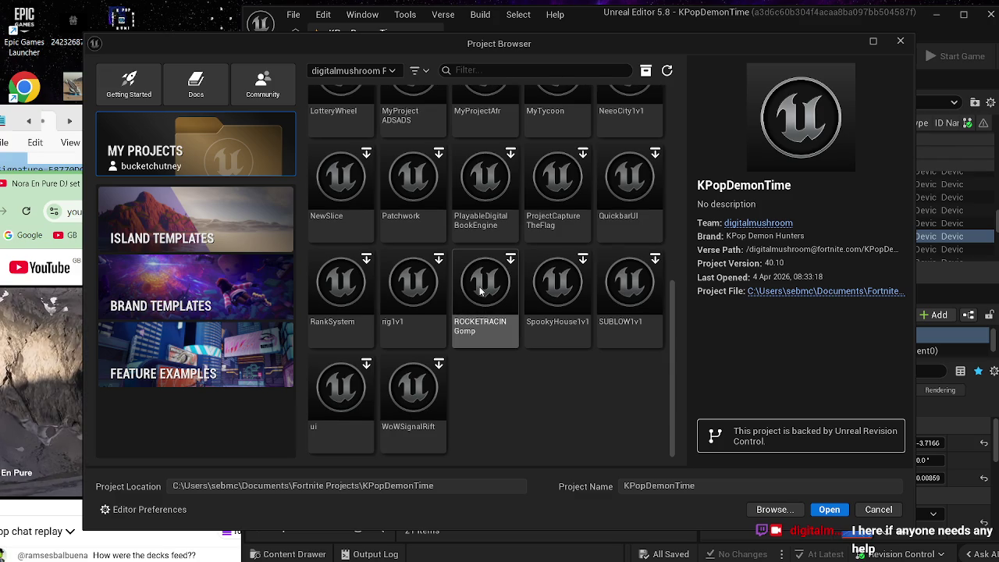
scroll(493, 298, "up", 1)
scroll(494, 298, "up", 4)
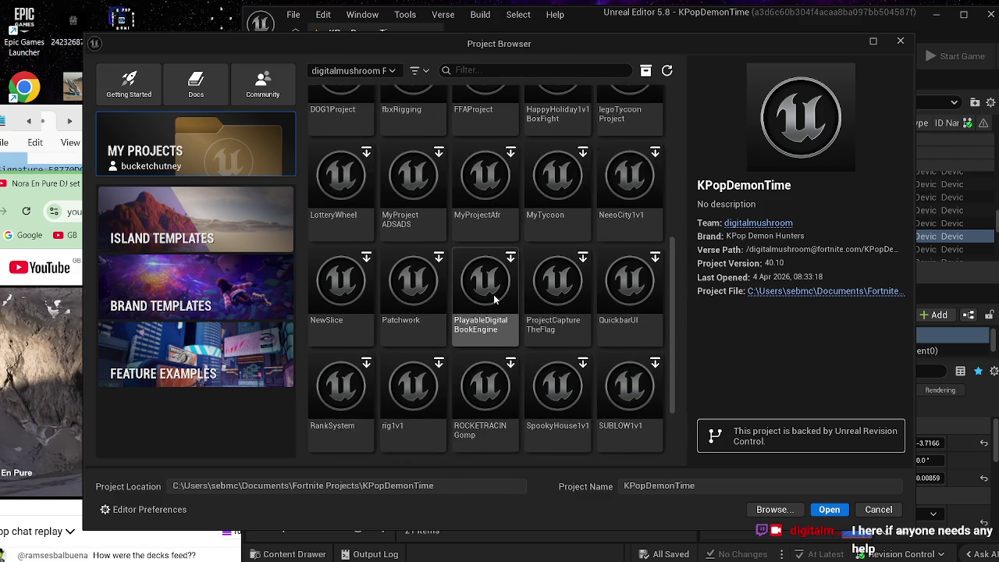
scroll(496, 299, "up", 3)
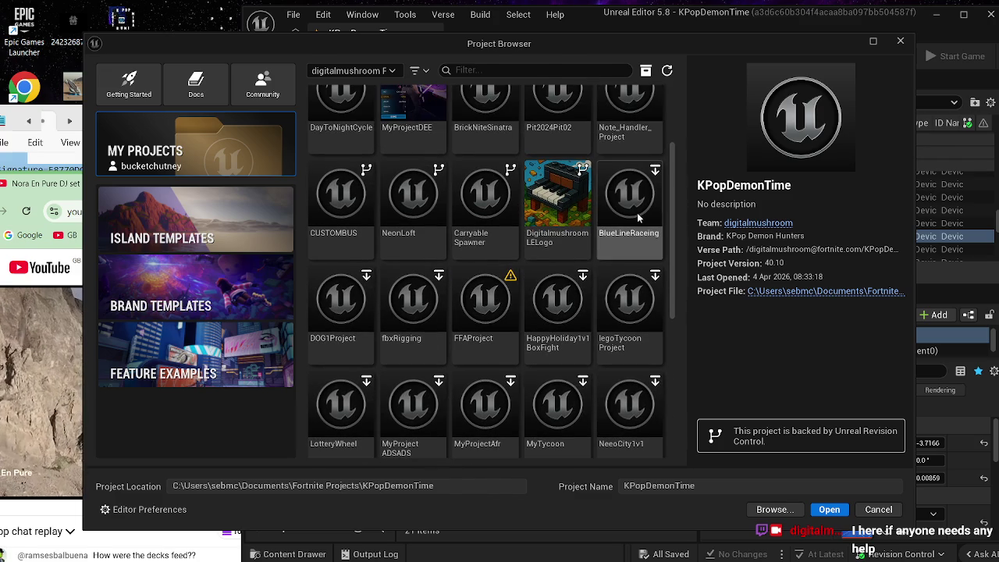
left_click(629, 199)
left_click(829, 509)
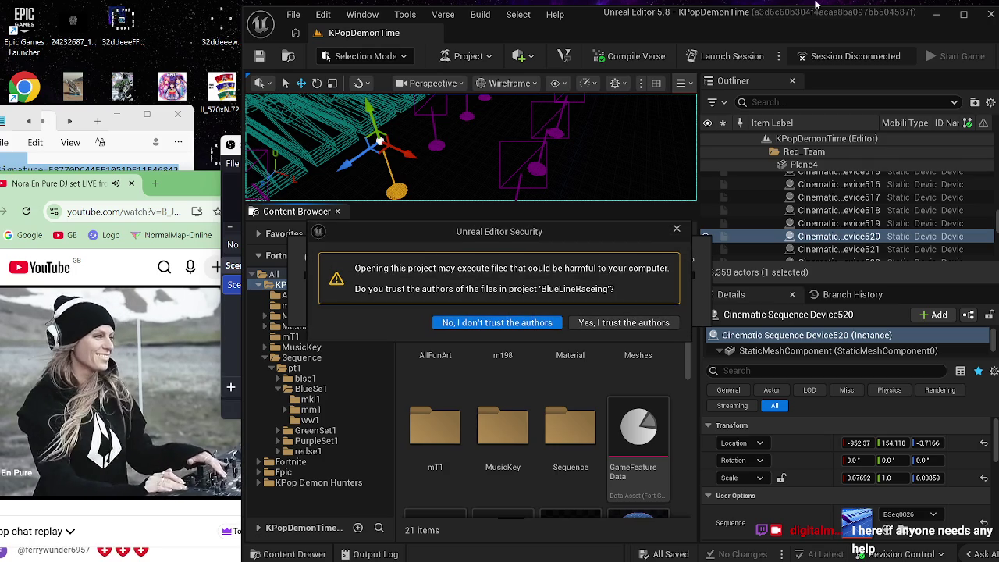
Step: Trust the project's authors, then dismiss the failed-to-open and sync failure errors
left_click(653, 324)
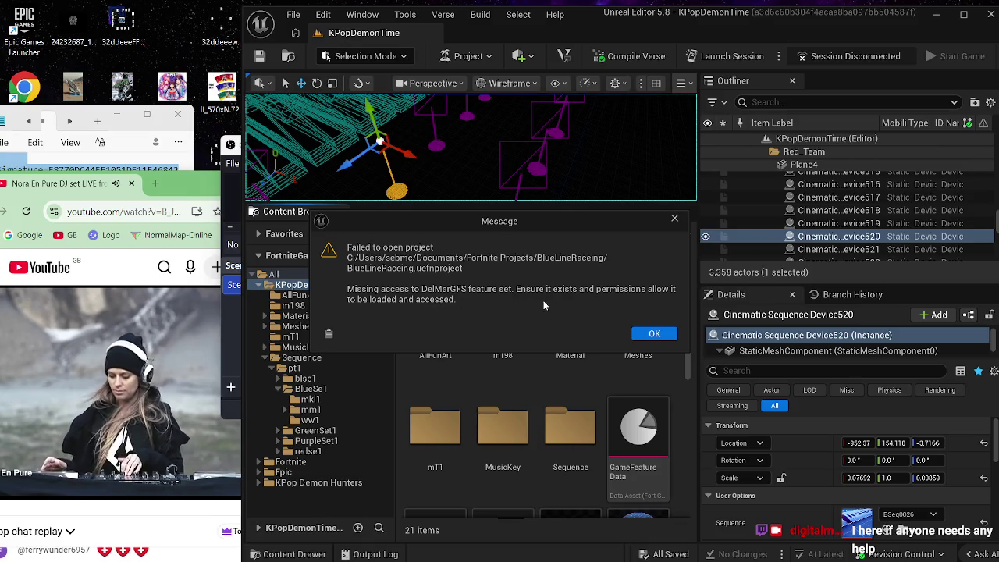
left_click(655, 333)
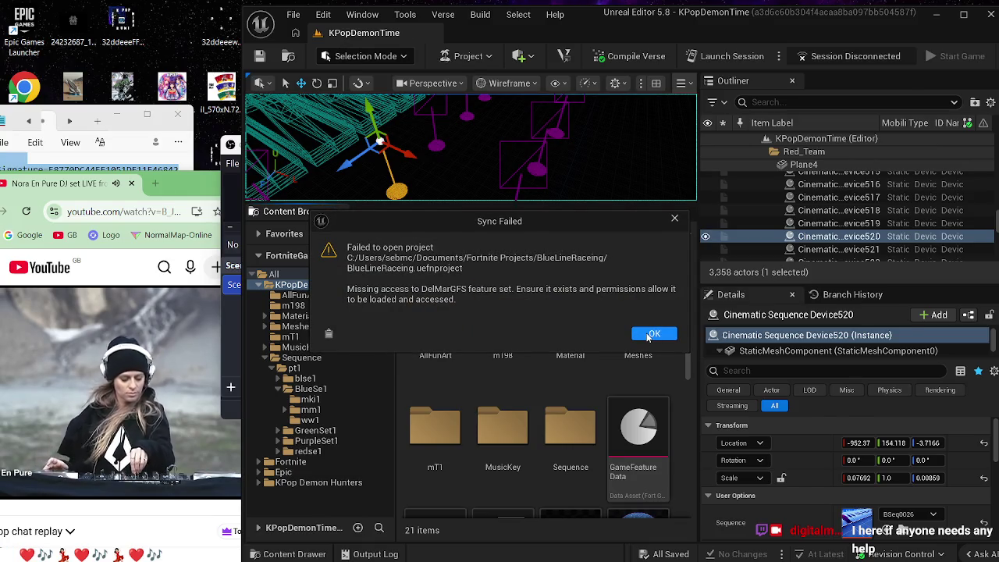
left_click(647, 335)
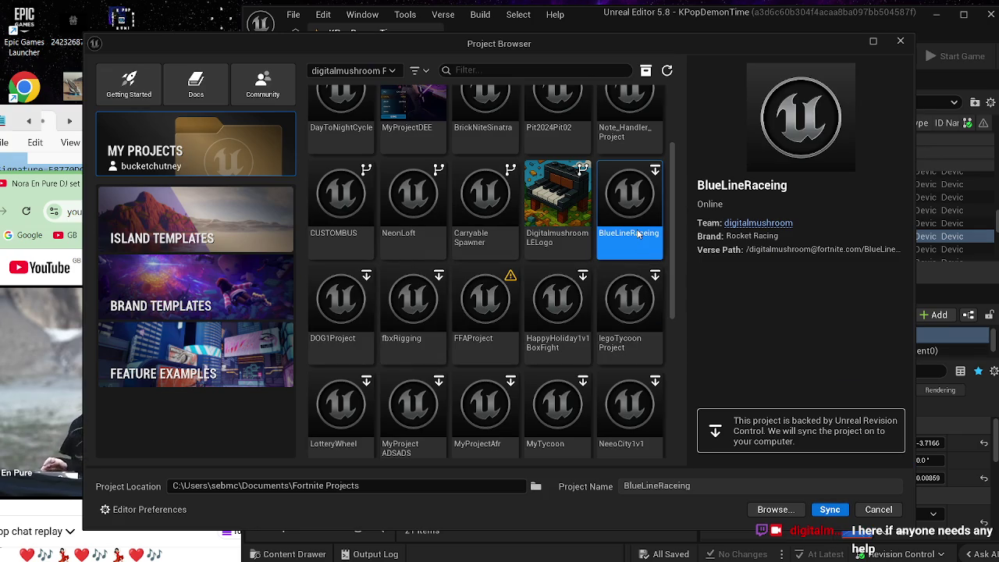
Step: Retry syncing BlueLineRaceing, acknowledge the repeated errors, and reposition the Project Browser window
double_click(639, 240)
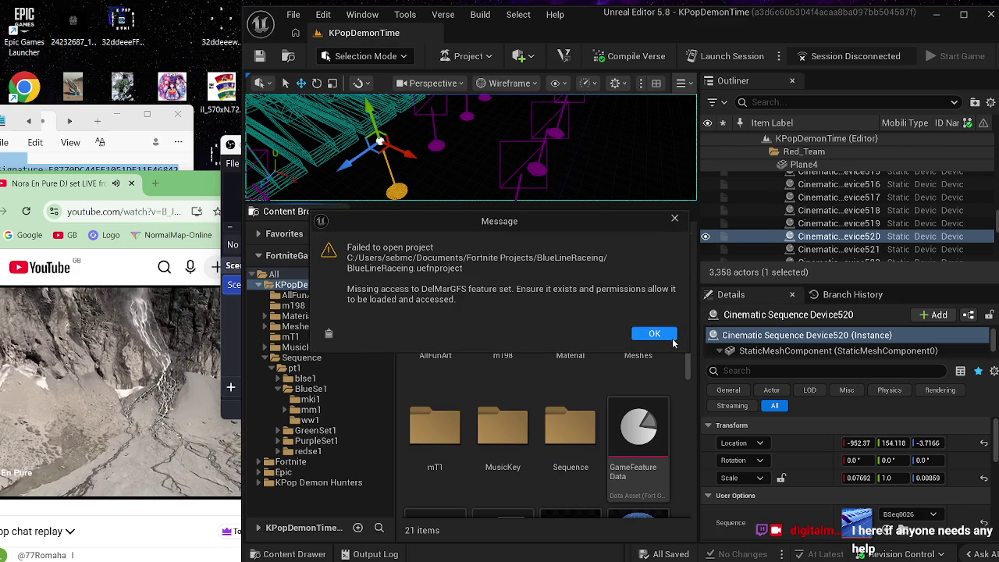
left_click(663, 335)
left_click(661, 335)
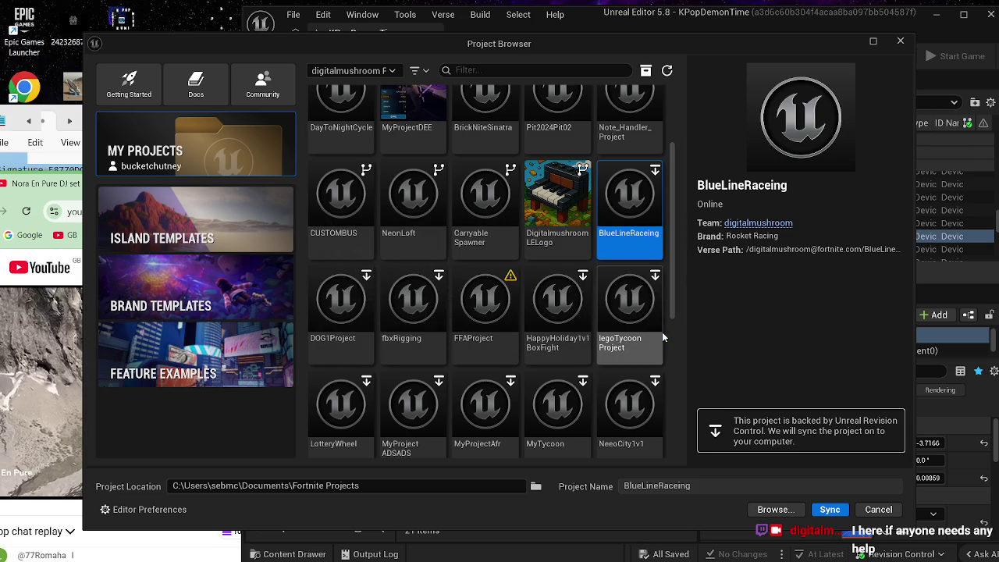
mouse_move(402, 40)
left_mouse_down()
mouse_move(527, 156)
mouse_move(572, 218)
mouse_move(552, 257)
mouse_move(546, 345)
left_mouse_up()
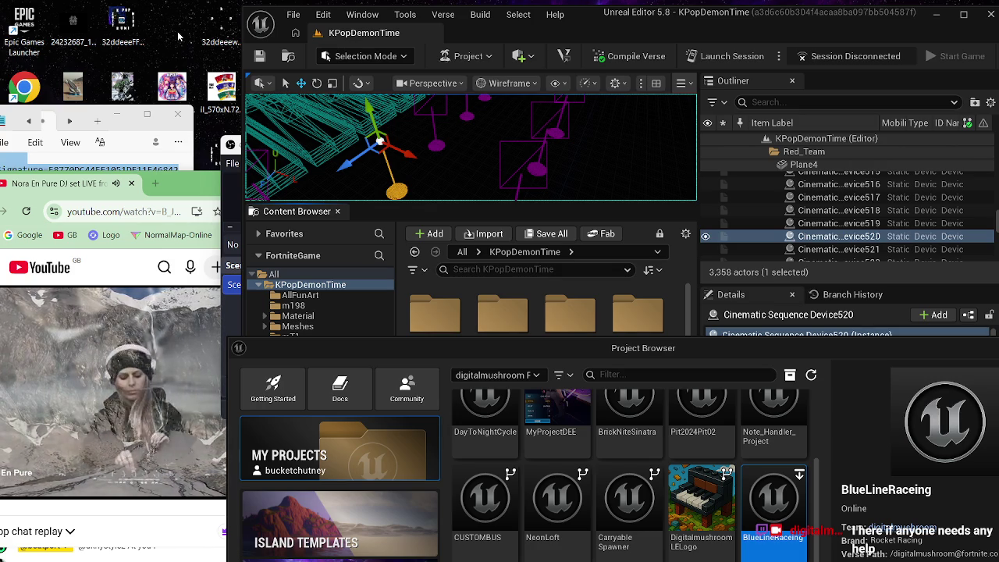
Step: Close the Project Browser, make the viewport taller, and pull the camera back over the KPopDemonTime stage
left_click_drag(823, 347, 694, 348)
left_click(911, 344)
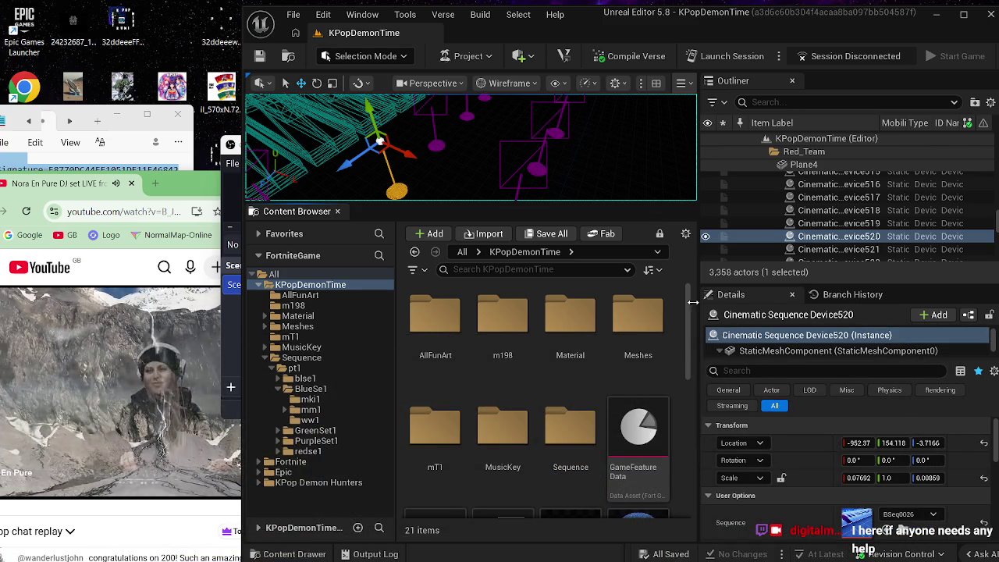
left_click_drag(630, 209, 628, 382)
mouse_move(468, 234)
left_mouse_down()
mouse_move(437, 195)
mouse_move(468, 160)
mouse_move(613, 323)
left_mouse_up()
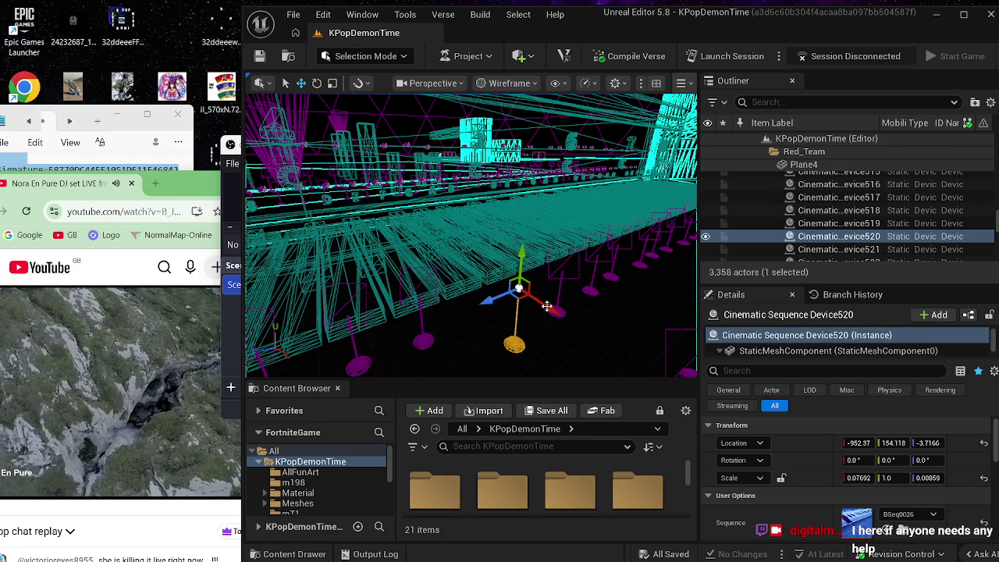
Step: Switch the viewport to Unlit and locate Cinematic Sequence Device520's sequence BSeq0026 in the content
left_click(508, 83)
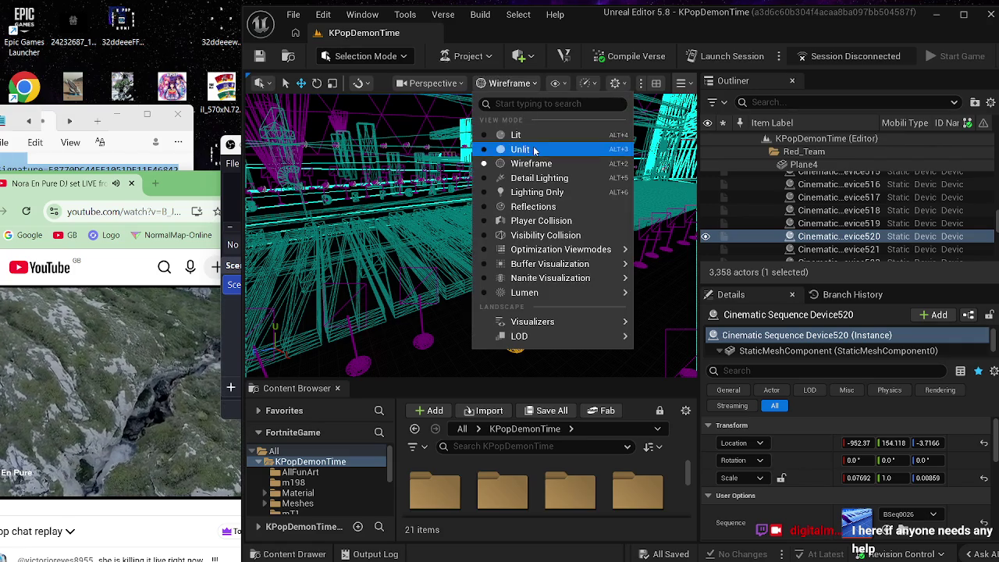
left_click(523, 148)
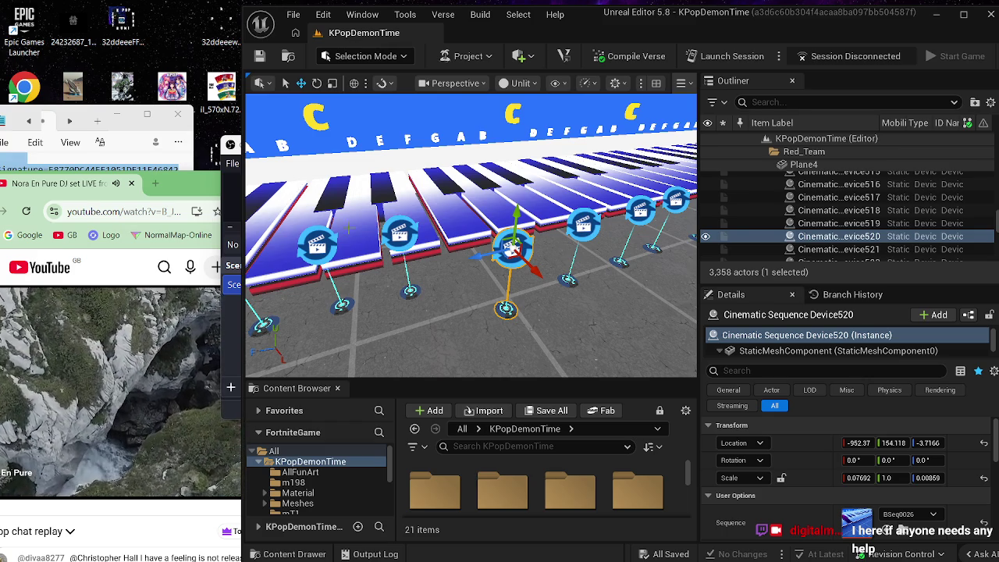
left_click(409, 243)
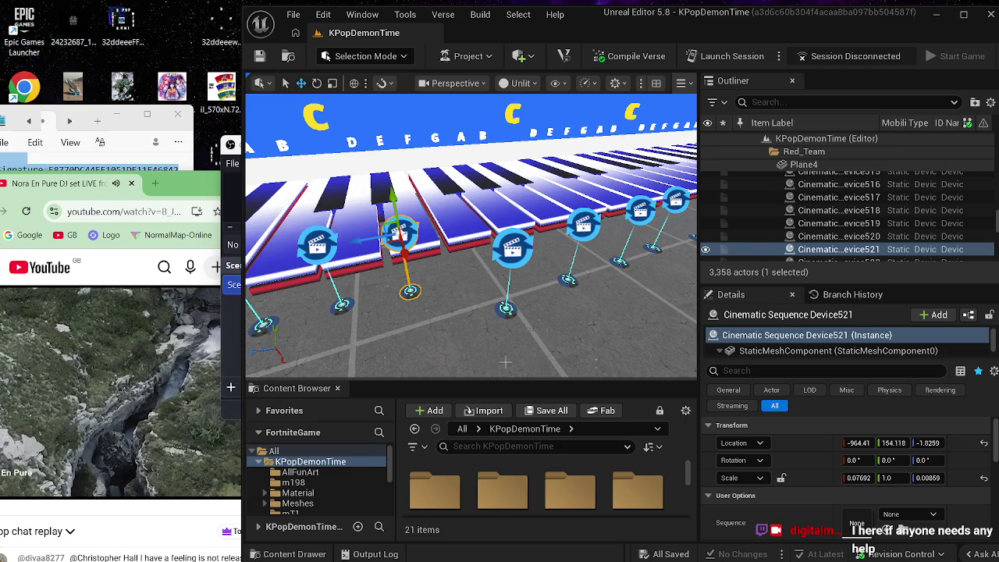
left_click(505, 263)
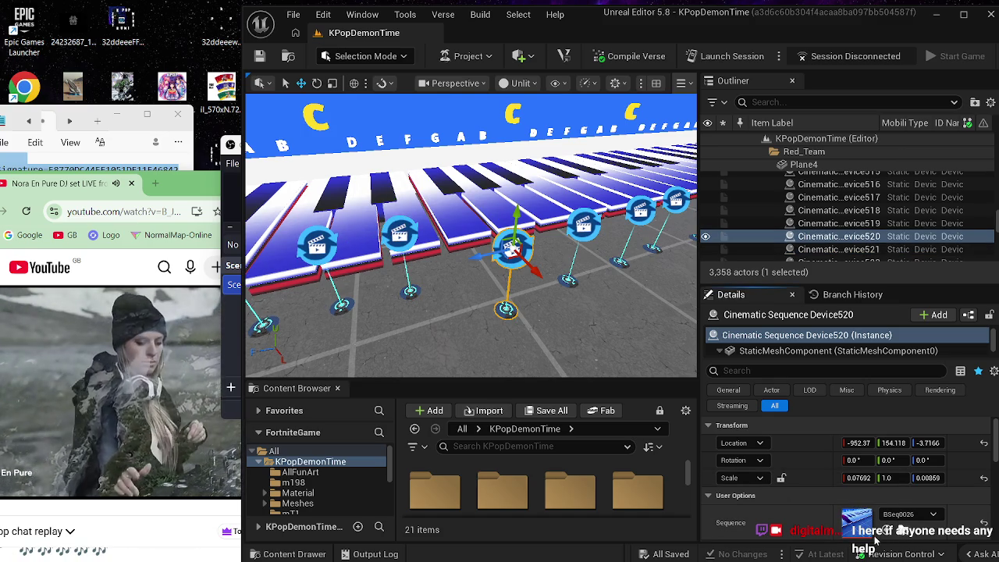
left_click(895, 538)
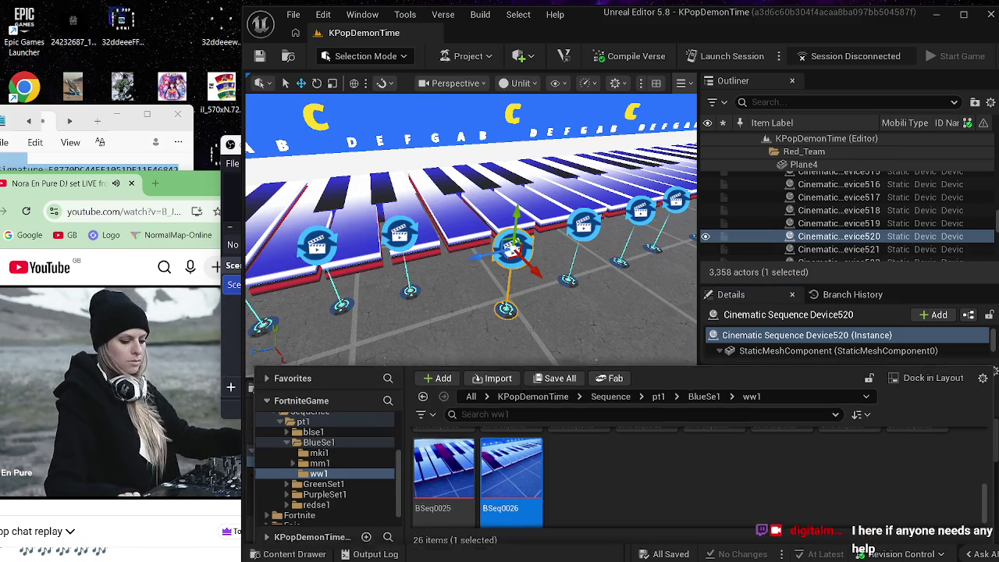
Step: Browse to Sequence/pt1/BlueSe1/ww1 and scroll to its last sequences, BSeq0021 to BSeq0026
left_click(591, 366)
left_click_drag(578, 381, 571, 247)
scroll(570, 374, "down", 1)
left_click(570, 457)
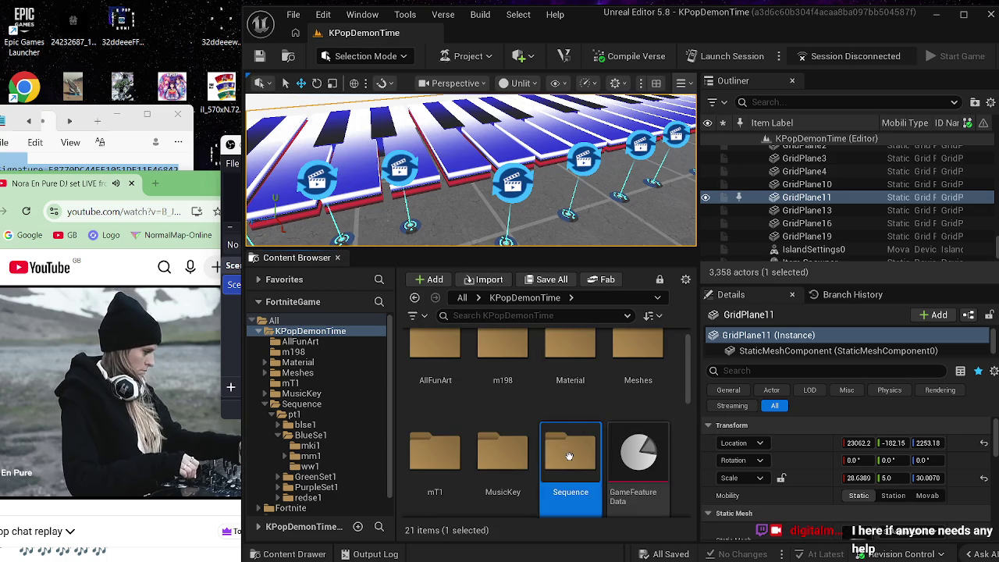
double_click(569, 456)
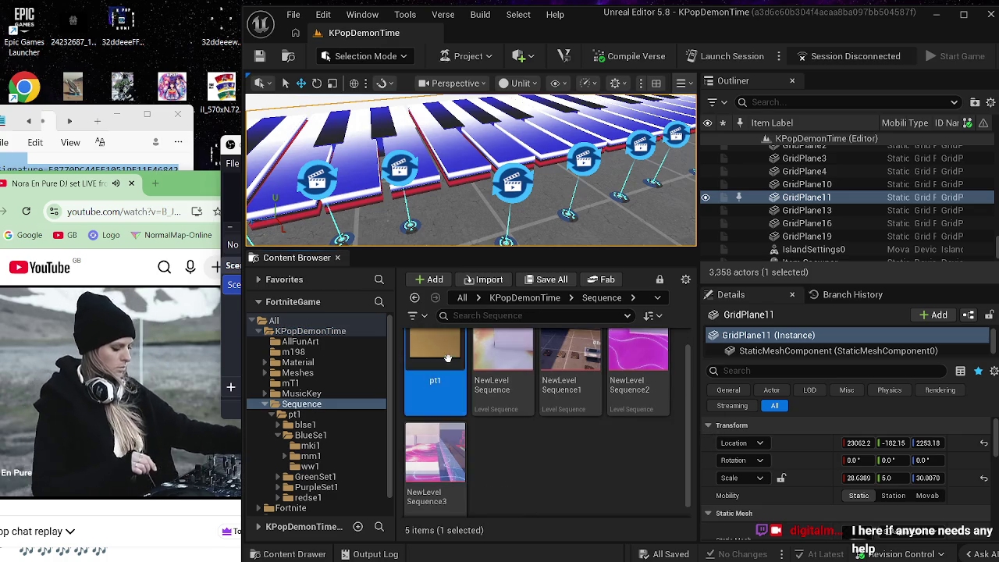
double_click(441, 363)
double_click(502, 351)
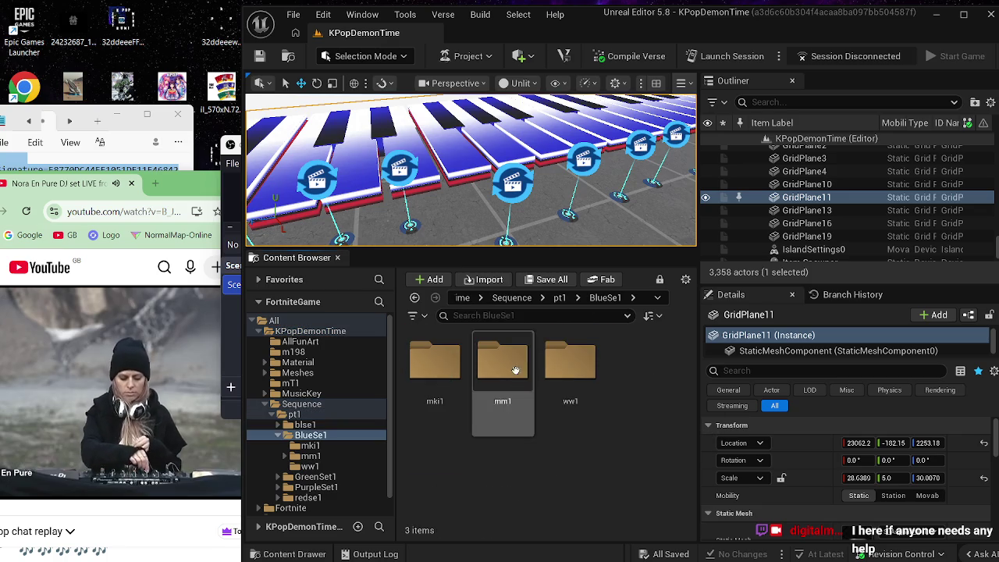
double_click(570, 361)
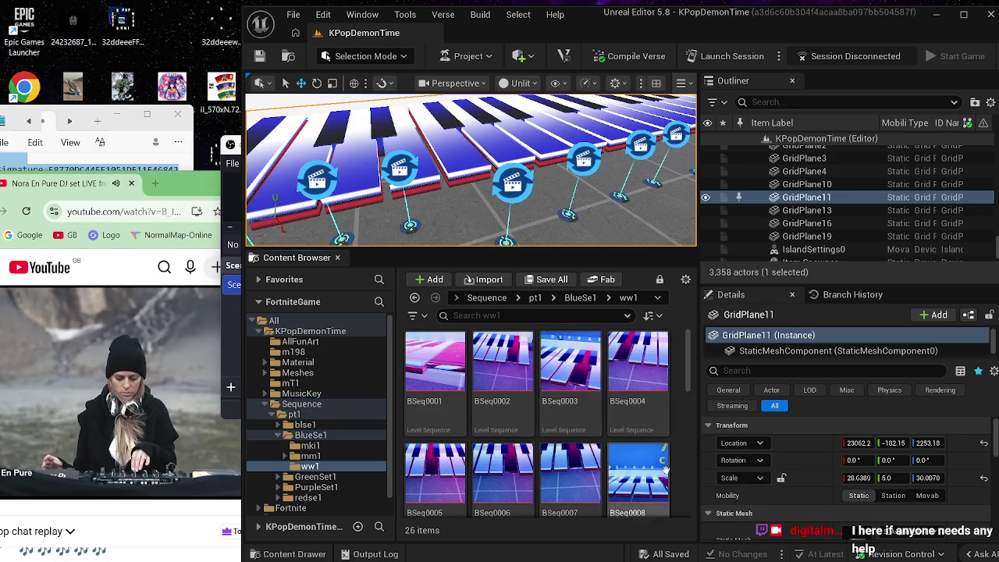
scroll(671, 459, "down", 8)
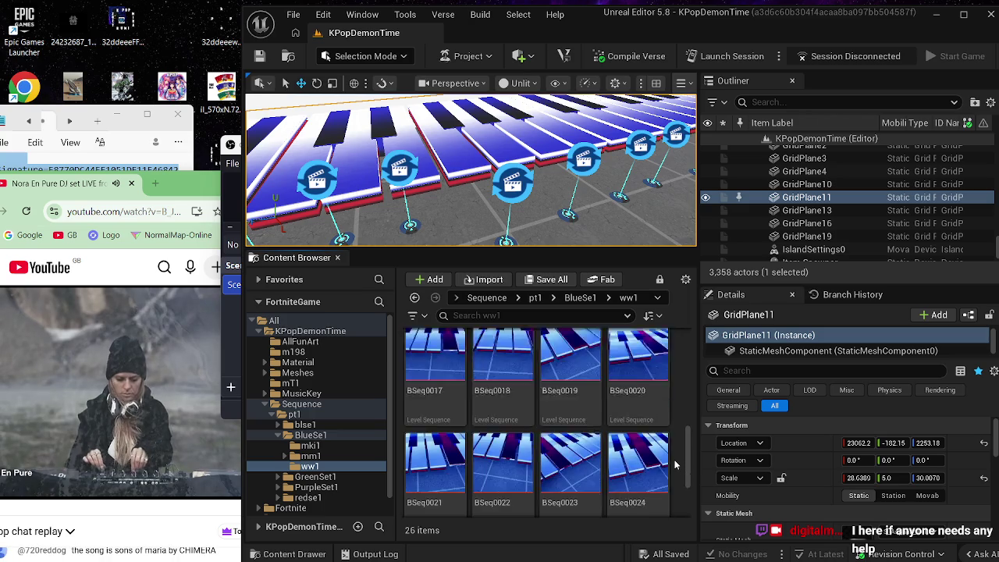
mouse_move(593, 219)
left_mouse_down()
mouse_move(546, 195)
mouse_move(504, 212)
left_mouse_up()
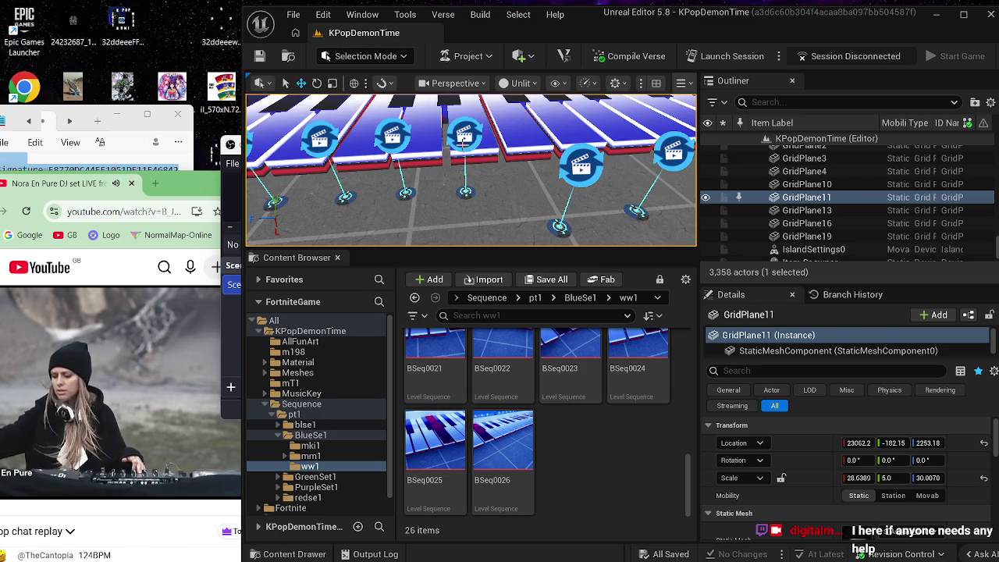
Step: Duplicate BSeq0026 as BSeq0027 in the ww1 folder and open it in Sequencer
left_click(465, 143)
left_click(580, 164)
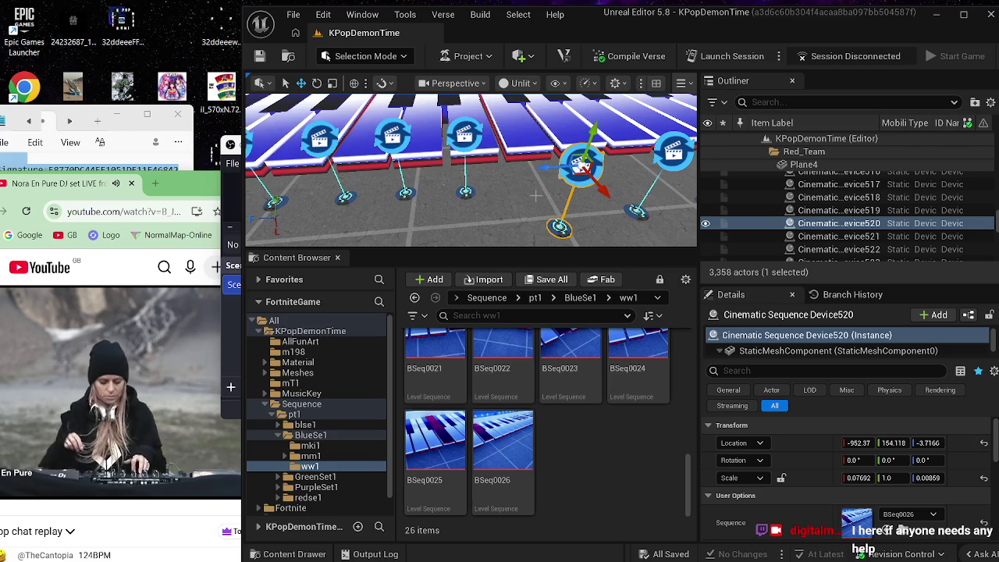
right_click(509, 437)
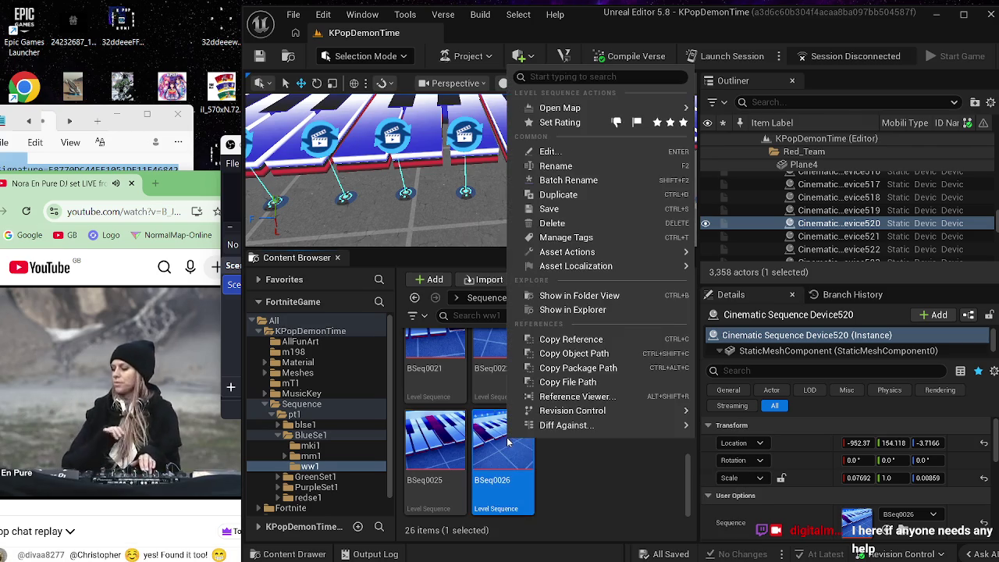
left_click(564, 196)
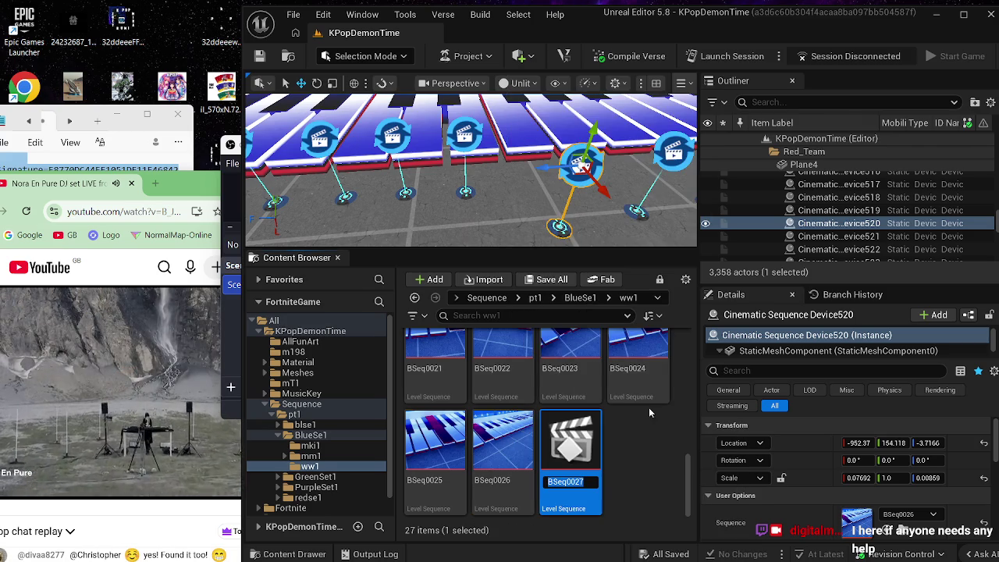
key("Return")
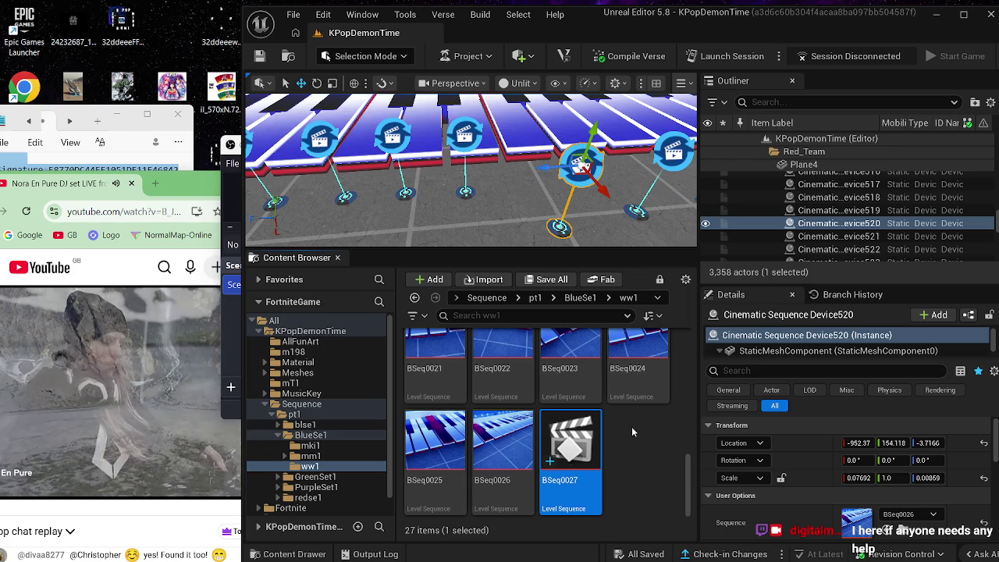
left_click(629, 451)
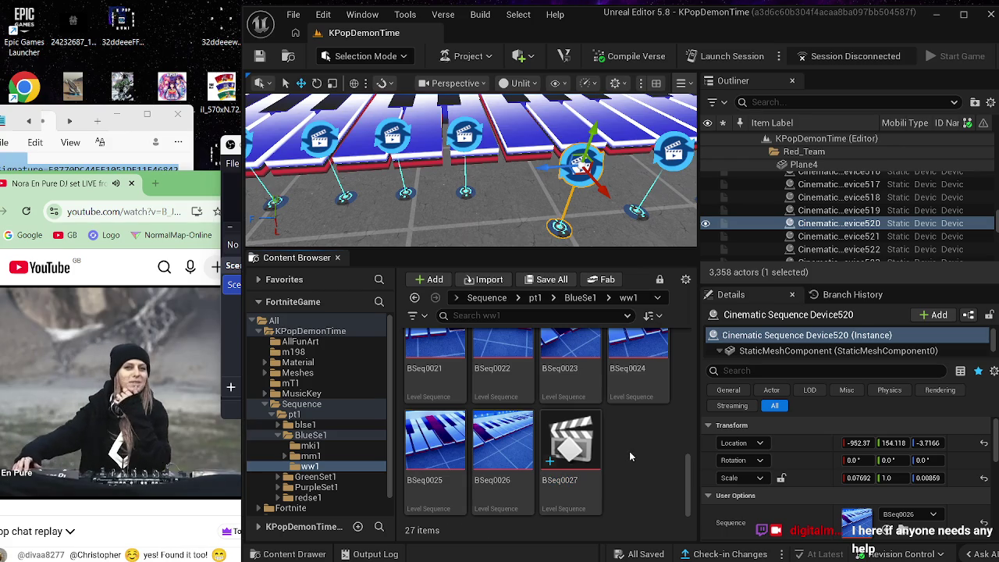
left_click(598, 448)
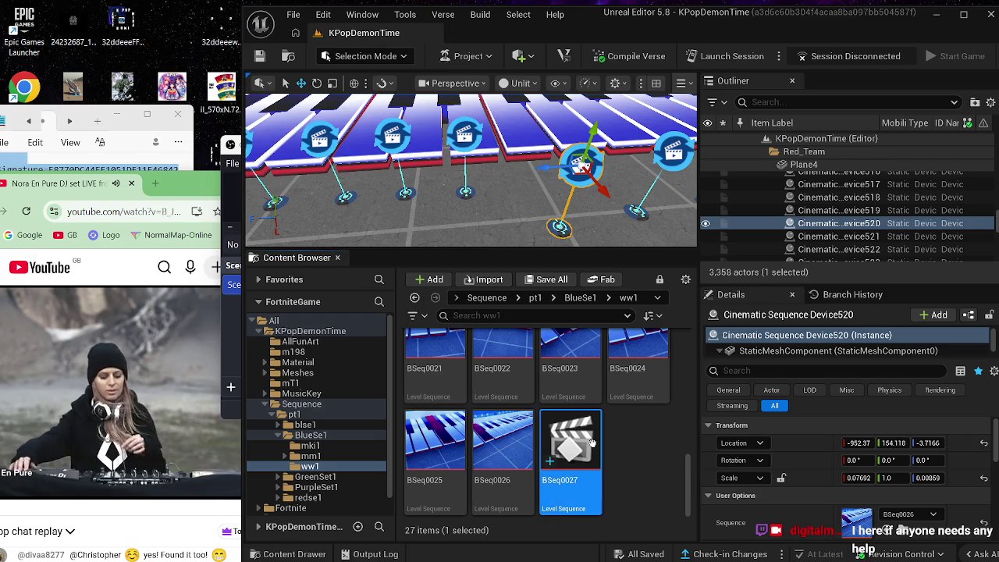
double_click(598, 448)
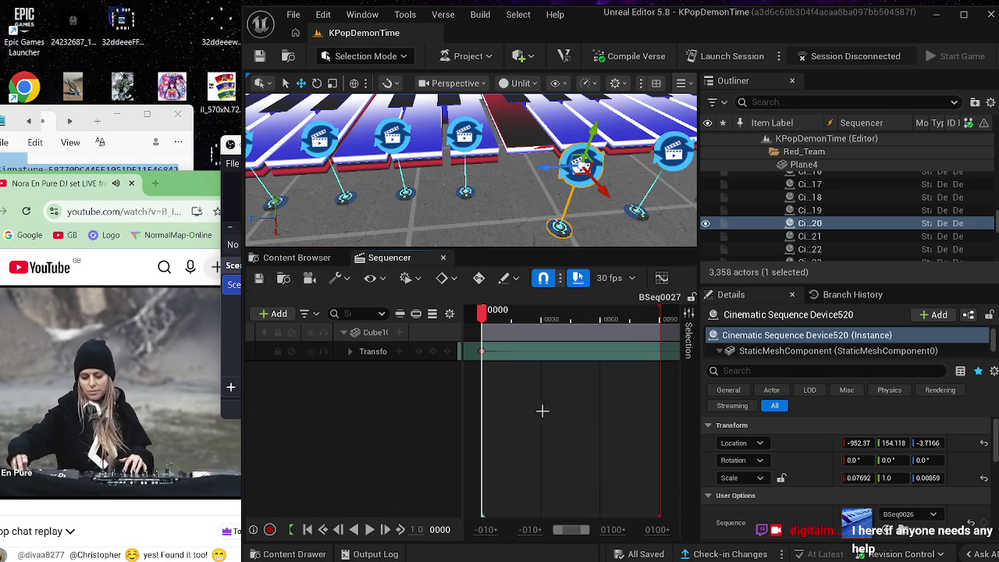
Step: Remove the Cube1013 track from the BSeq0027 sequence
left_click(457, 140)
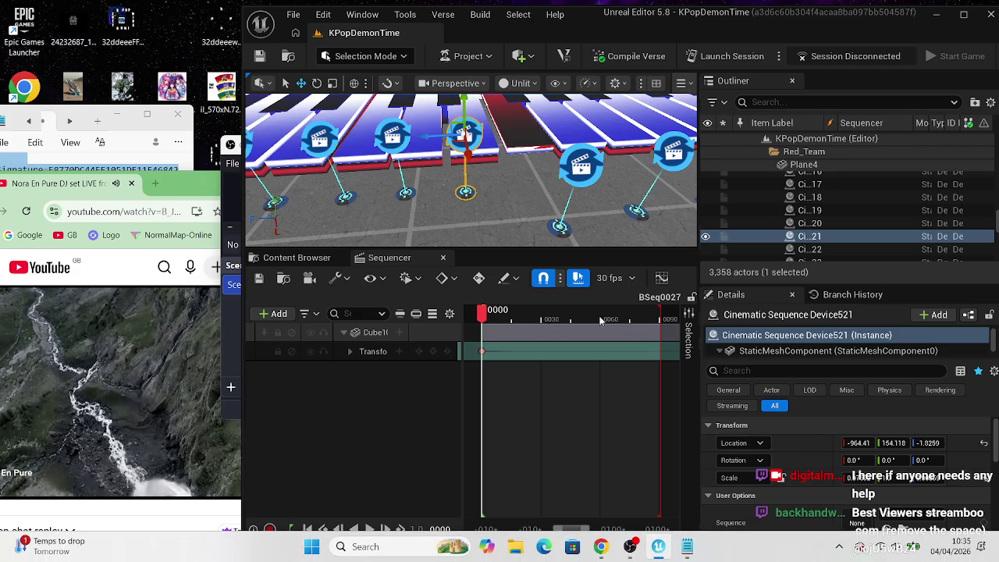
left_click(376, 335)
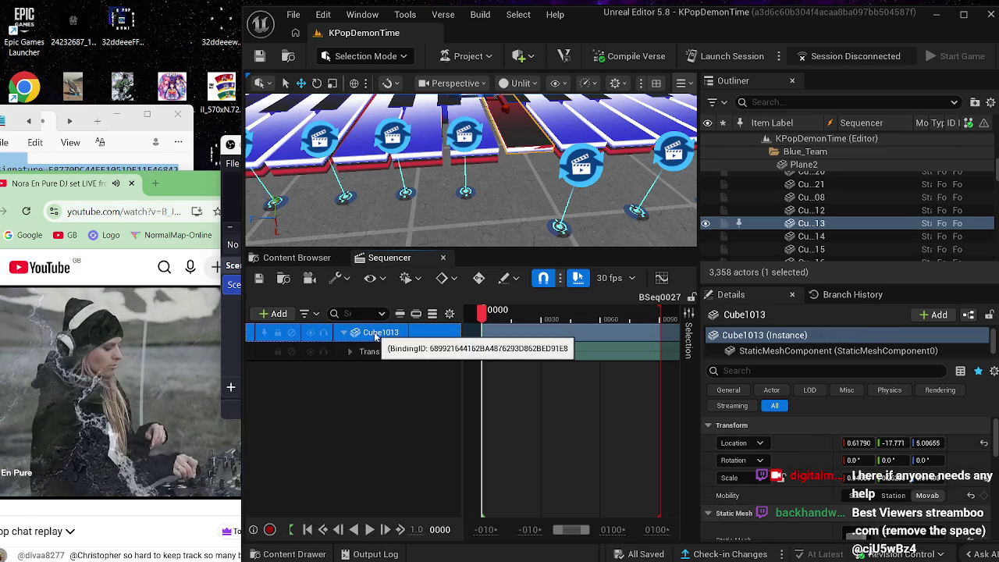
key("Delete")
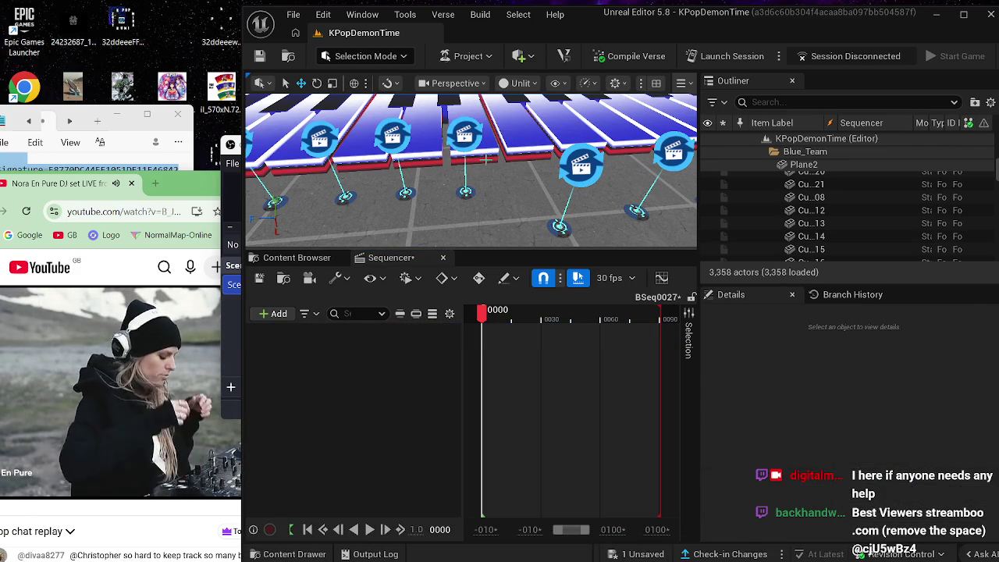
Step: Add Cube1014 as a sequence track, keeping its Transform track
left_click(485, 159)
left_click(277, 313)
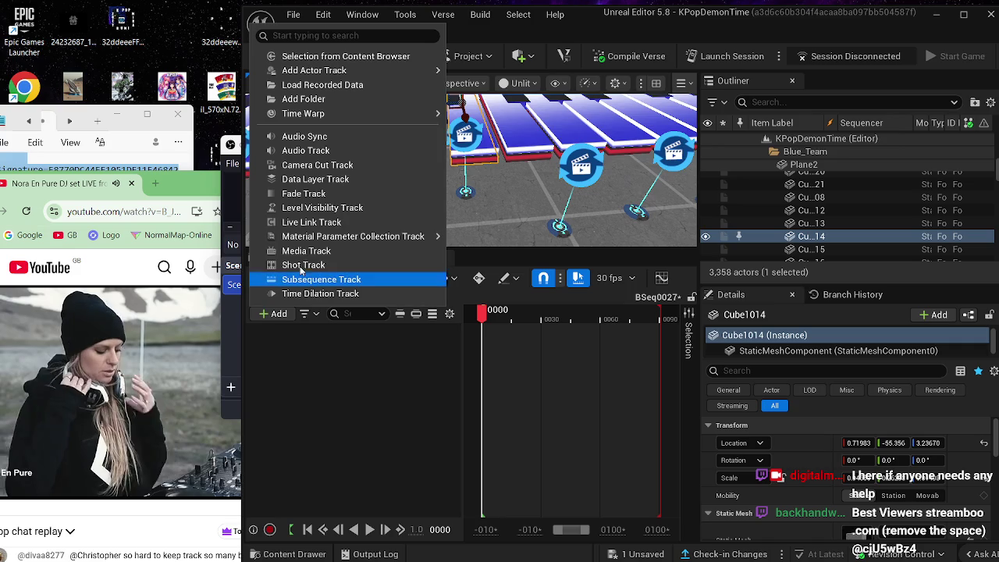
mouse_move(430, 71)
left_click(488, 71)
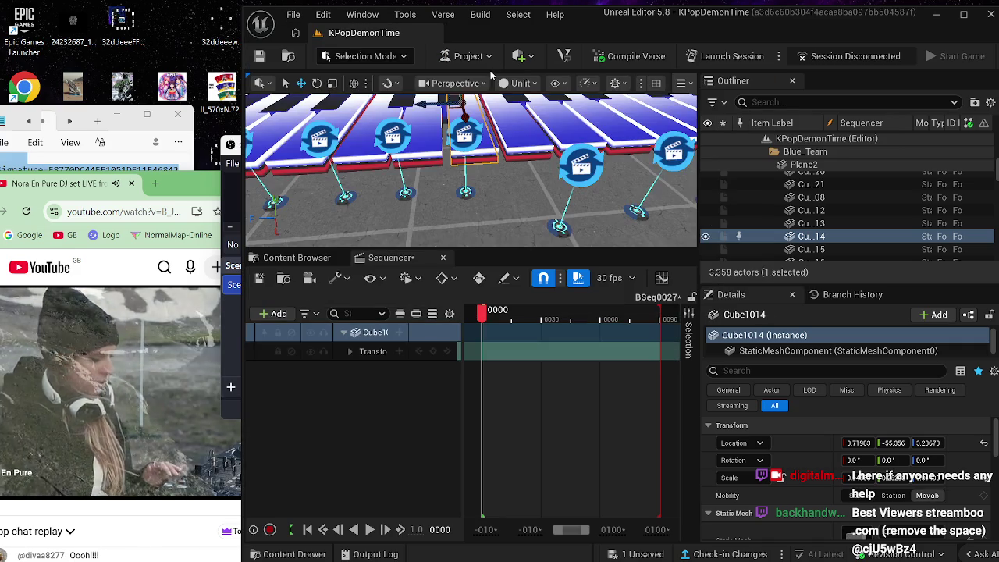
left_click(364, 351)
key("Delete")
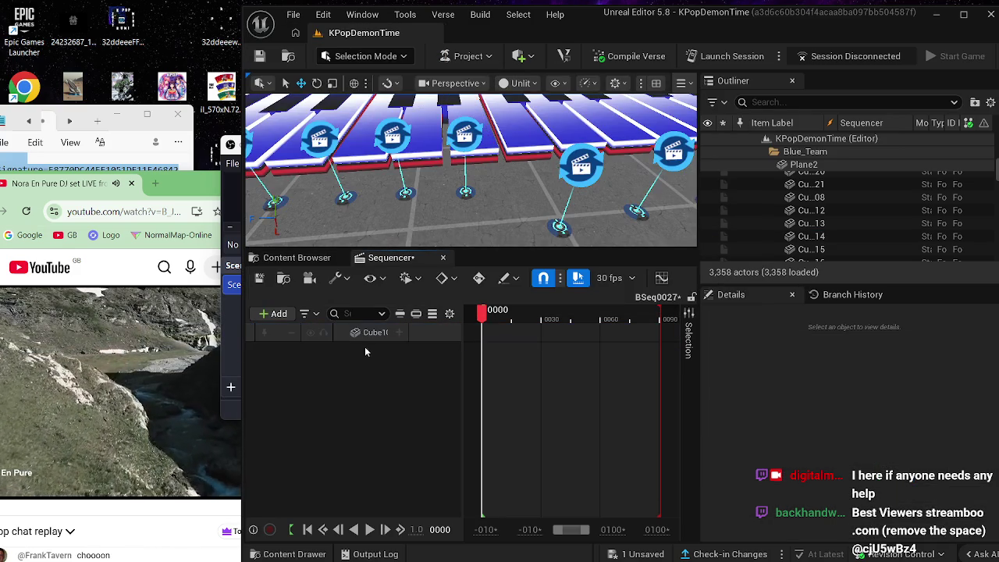
left_click(366, 335)
key("ctrl+z")
Step: Frame the cube and shift the cinematic sequence device along its Y axis
key("f")
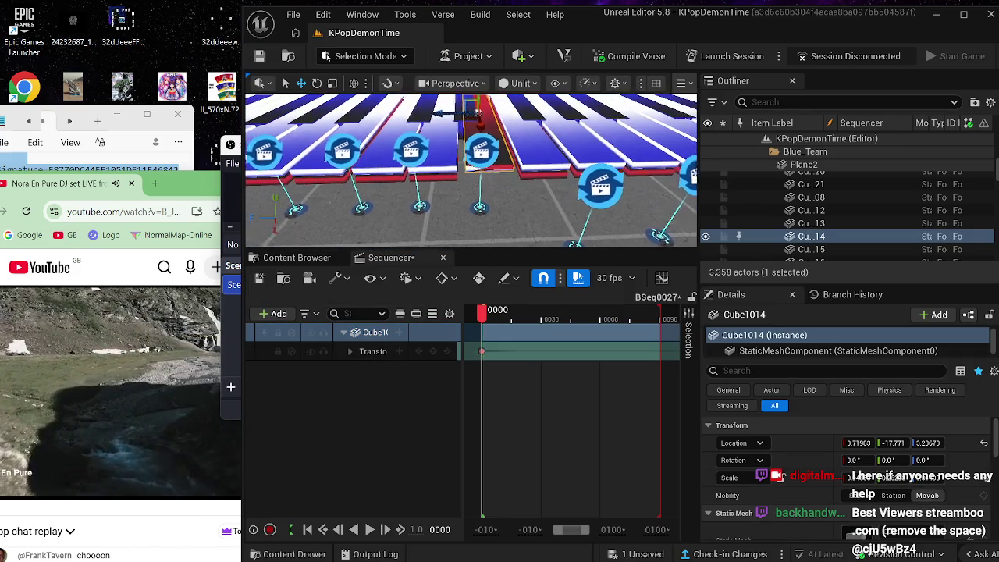
mouse_move(468, 172)
left_mouse_down()
mouse_move(403, 184)
mouse_move(502, 191)
left_mouse_up()
left_click(449, 187)
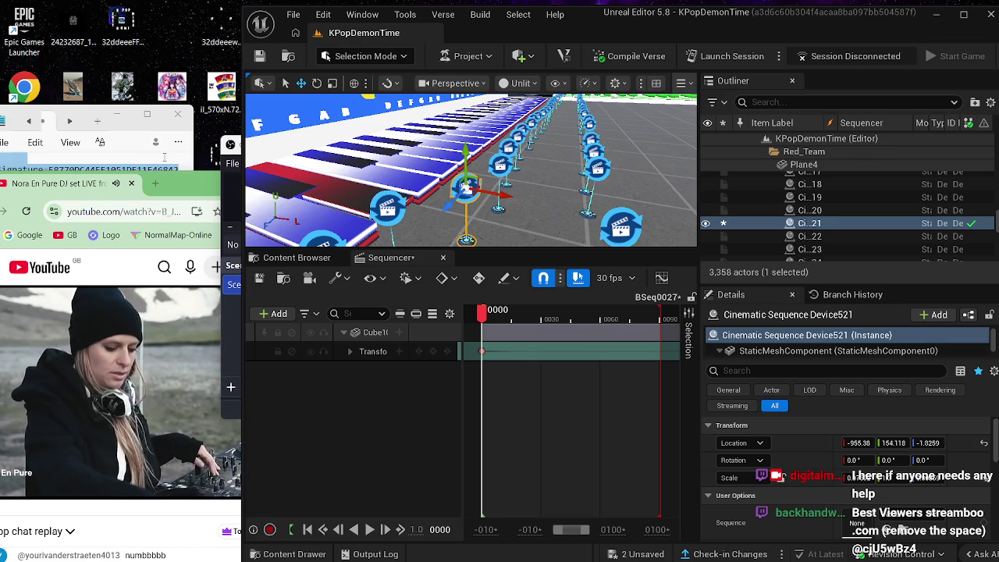
Step: Minimize Notepad, move Chrome aside, and launch Photoshop CS5 in a floating window
left_click(121, 116)
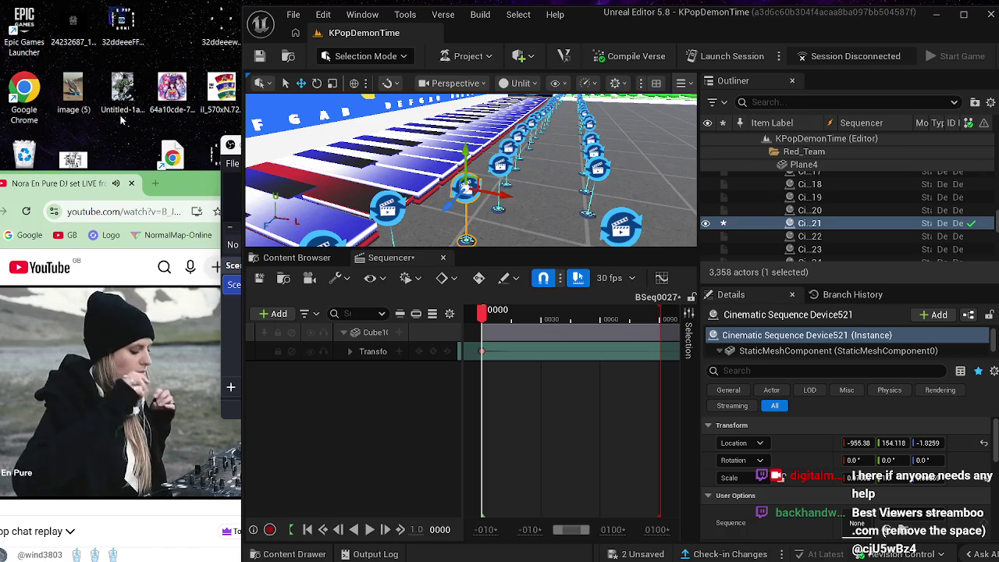
left_click_drag(179, 197, 297, 193)
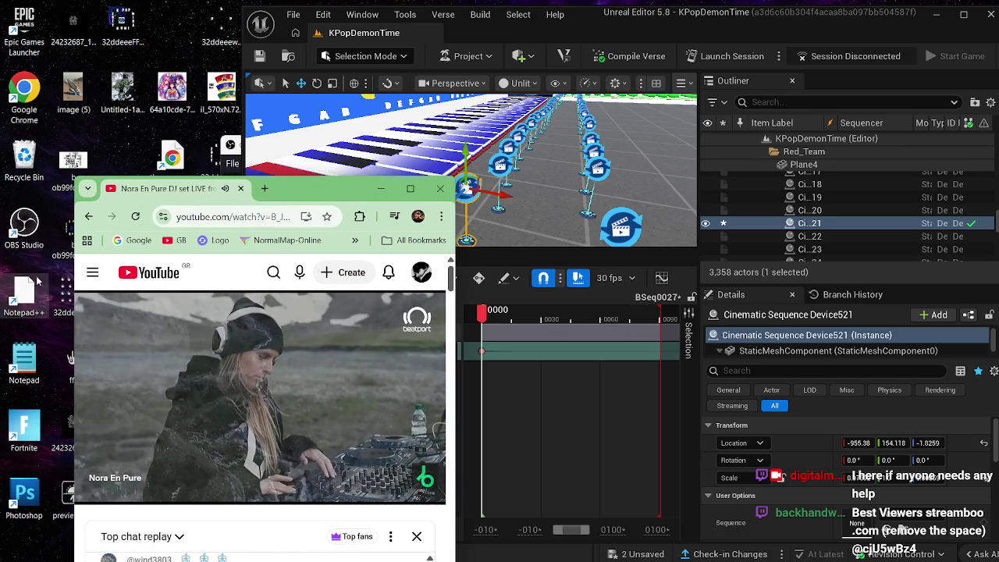
left_click(29, 497)
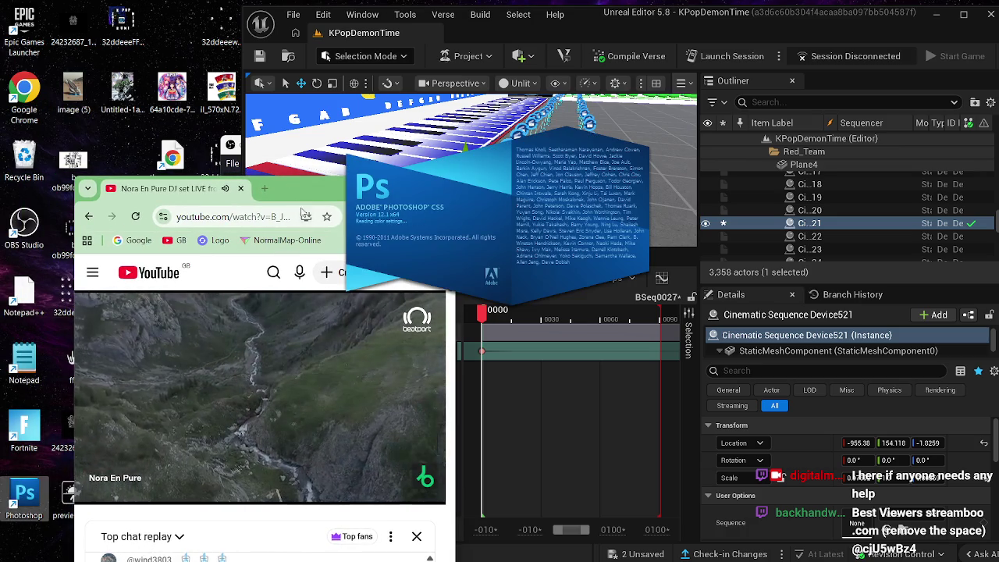
left_click_drag(291, 192, 267, 192)
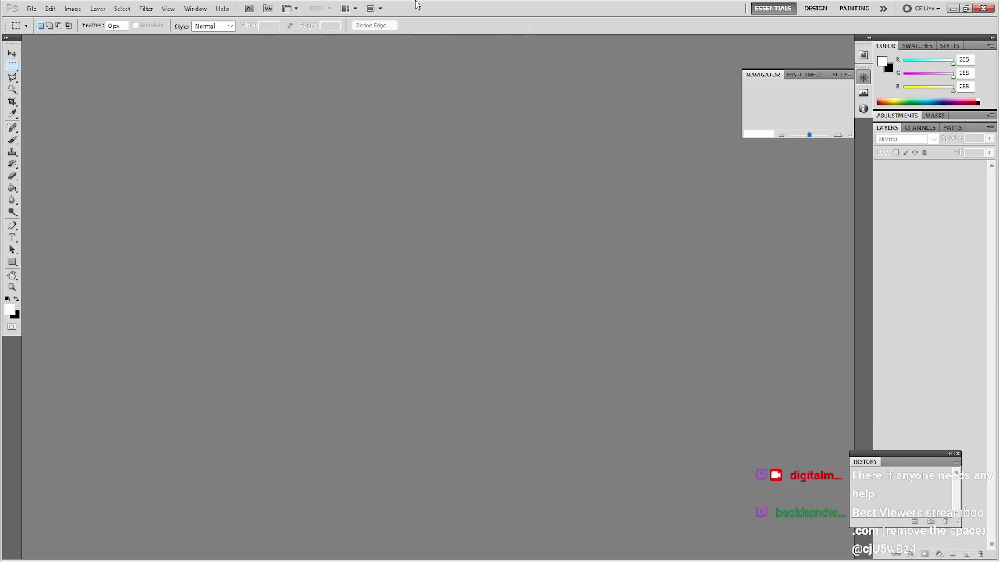
mouse_move(414, 2)
left_mouse_down()
mouse_move(420, 14)
mouse_move(578, 65)
mouse_move(591, 53)
left_mouse_up()
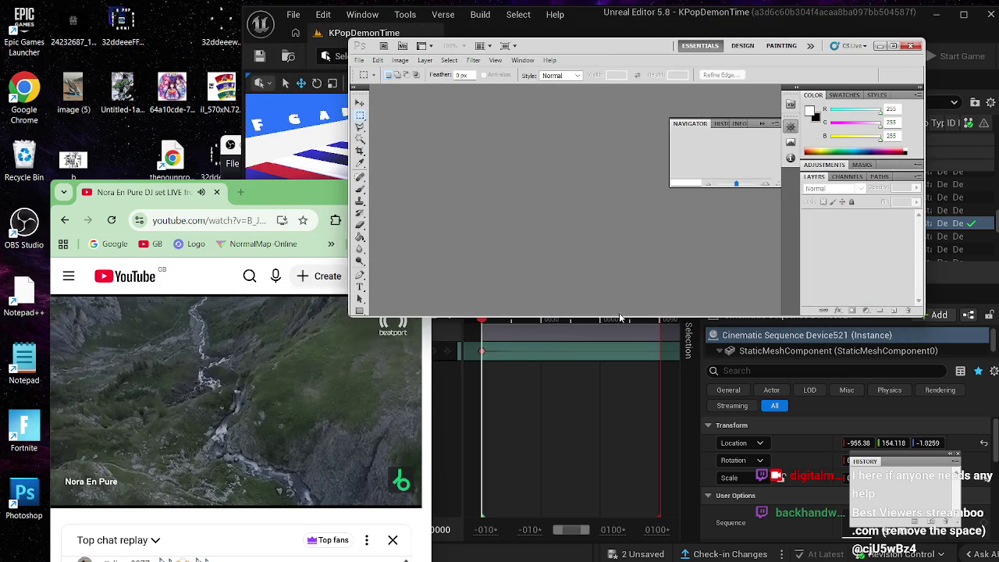
Step: Open the hoverboard image in Photoshop and duplicate it onto a new layer
mouse_move(633, 315)
left_mouse_down()
mouse_move(616, 414)
mouse_move(546, 490)
left_mouse_up()
mouse_move(121, 96)
left_mouse_down()
mouse_move(109, 94)
mouse_move(392, 187)
mouse_move(557, 276)
mouse_move(585, 326)
left_mouse_up()
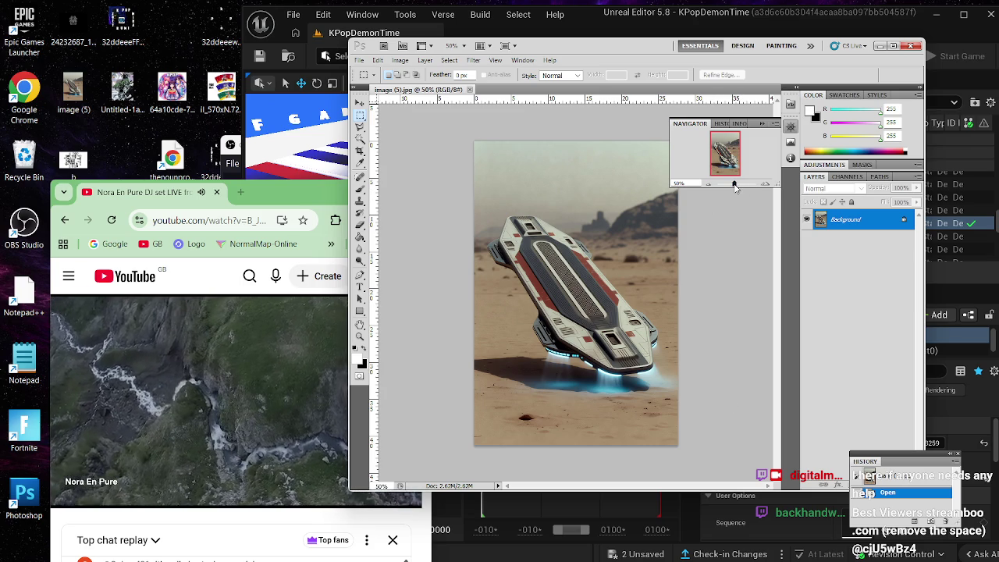
left_click_drag(734, 186, 737, 187)
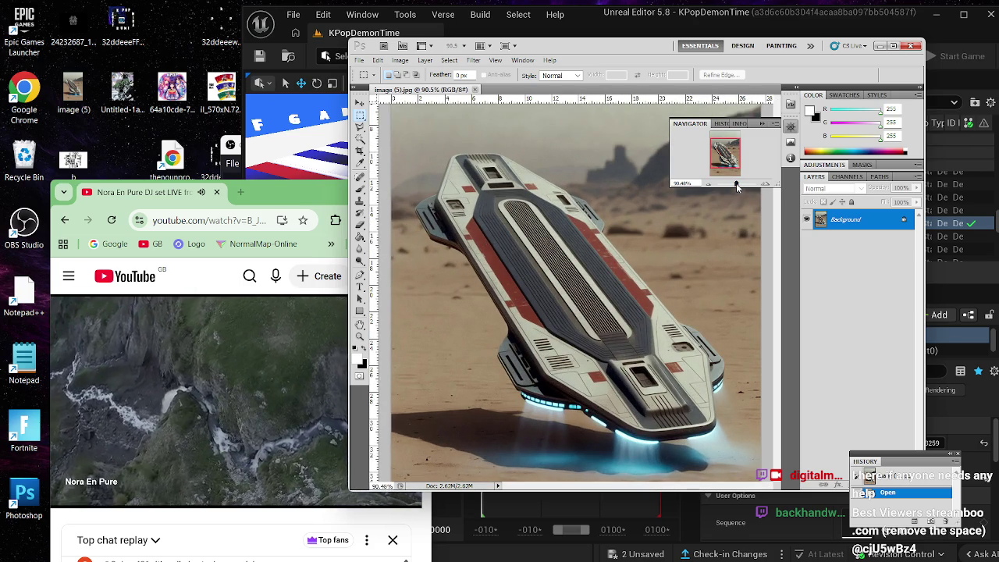
key("ctrl+a")
key("ctrl+j")
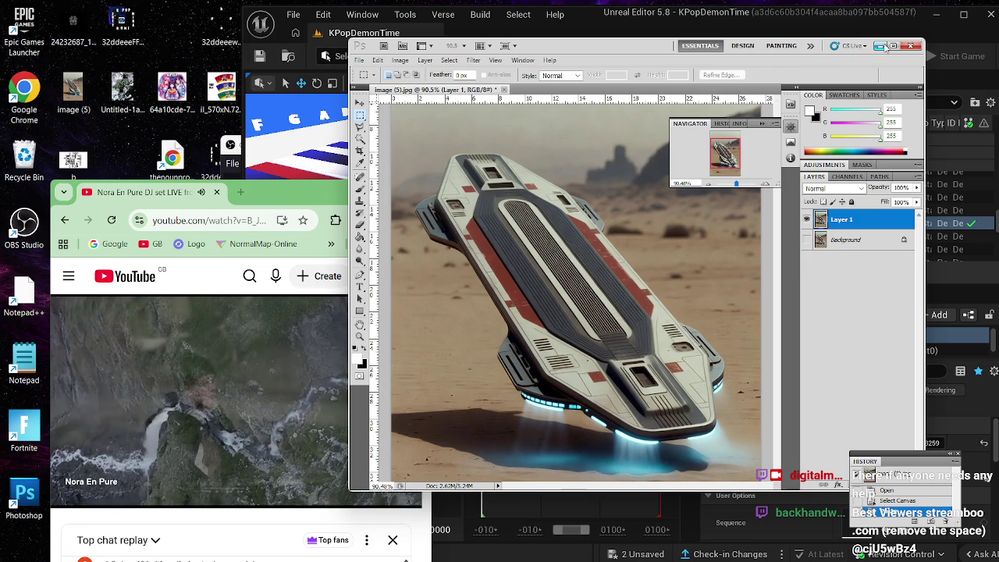
Step: Erase the left, right, top and bottom edge strips of the image to transparency
mouse_move(724, 490)
left_mouse_down()
mouse_move(726, 527)
mouse_move(725, 433)
left_mouse_up()
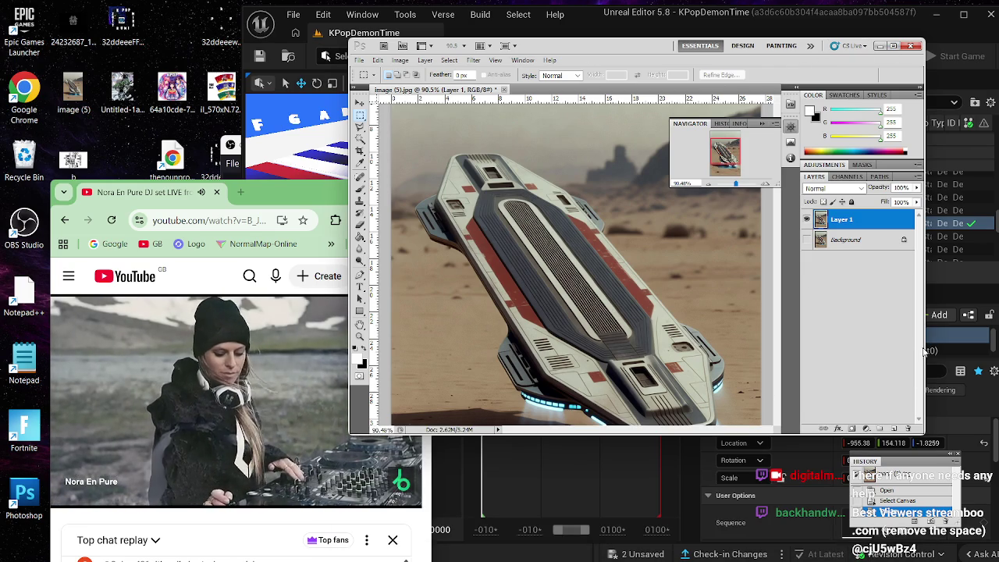
left_click_drag(738, 186, 734, 186)
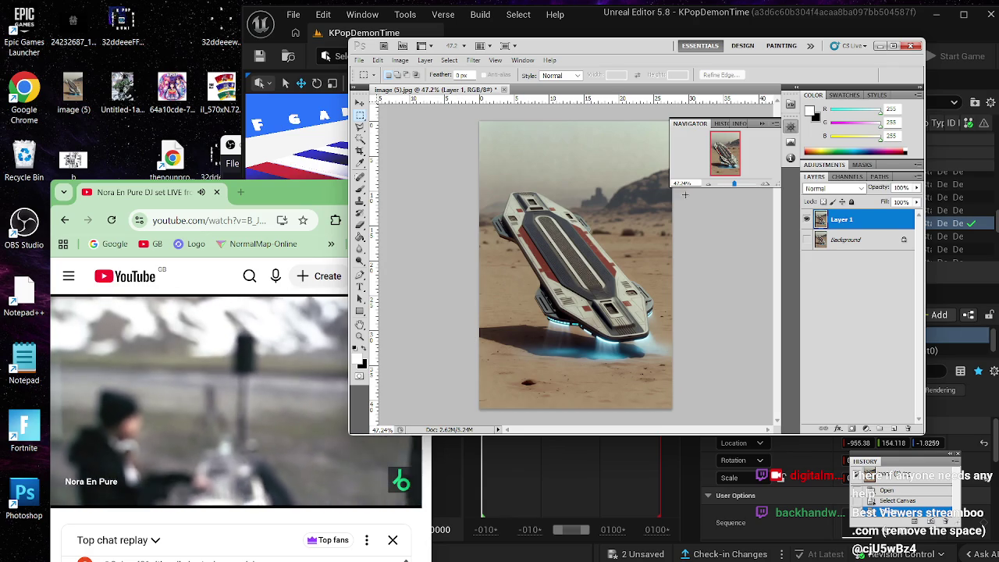
mouse_move(463, 112)
left_mouse_down()
mouse_move(508, 163)
mouse_move(490, 458)
left_mouse_up()
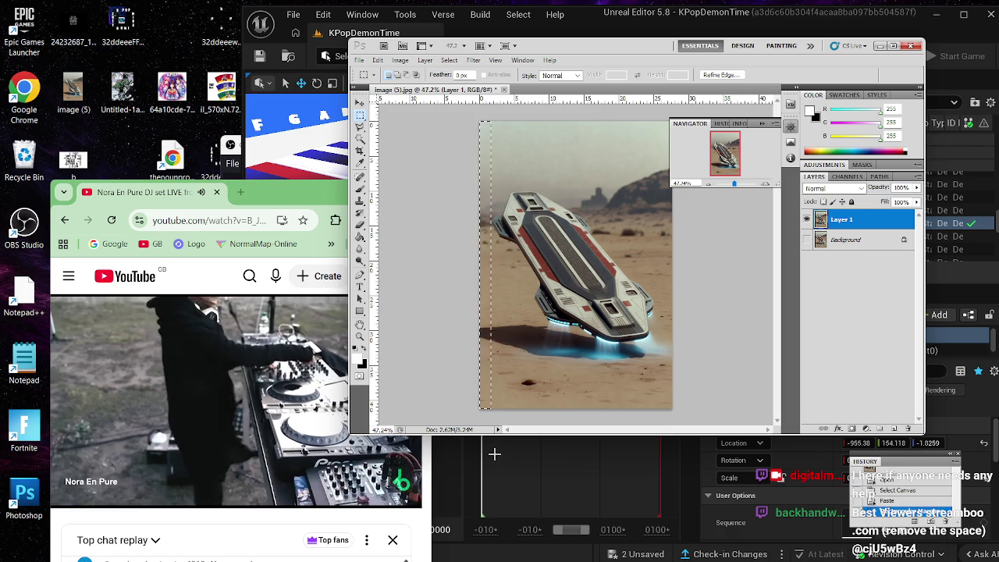
key("Delete")
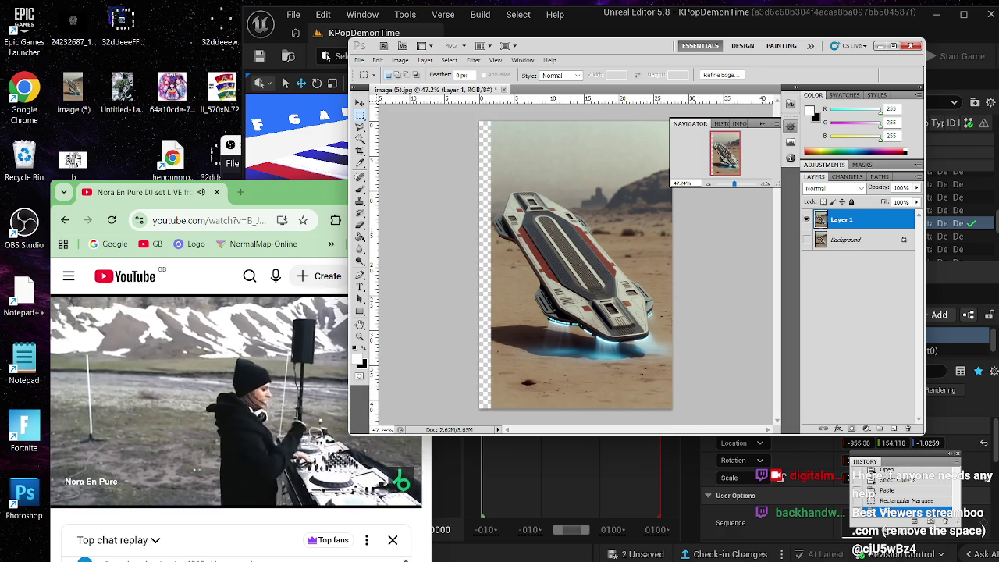
left_click_drag(663, 397, 657, 106)
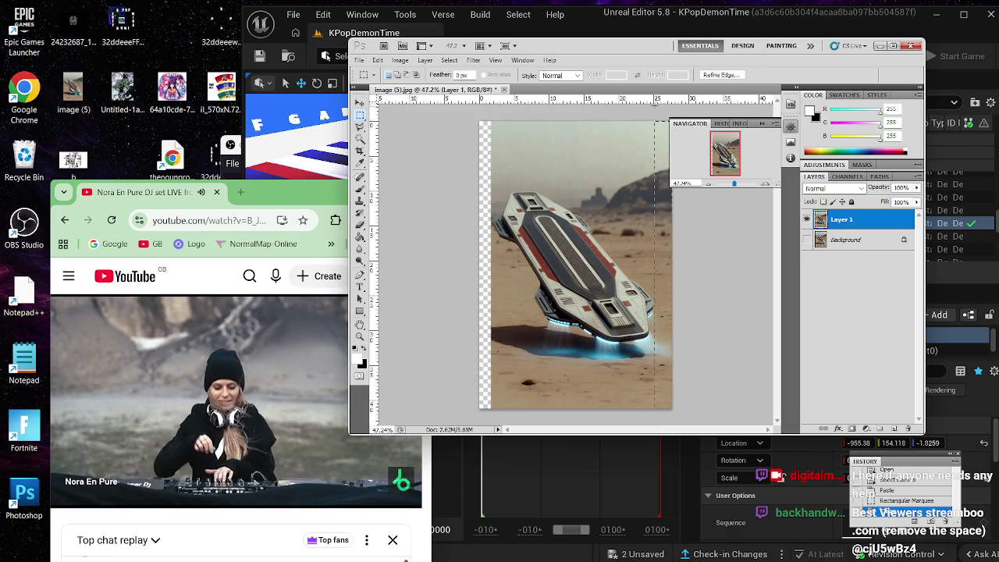
key("Delete")
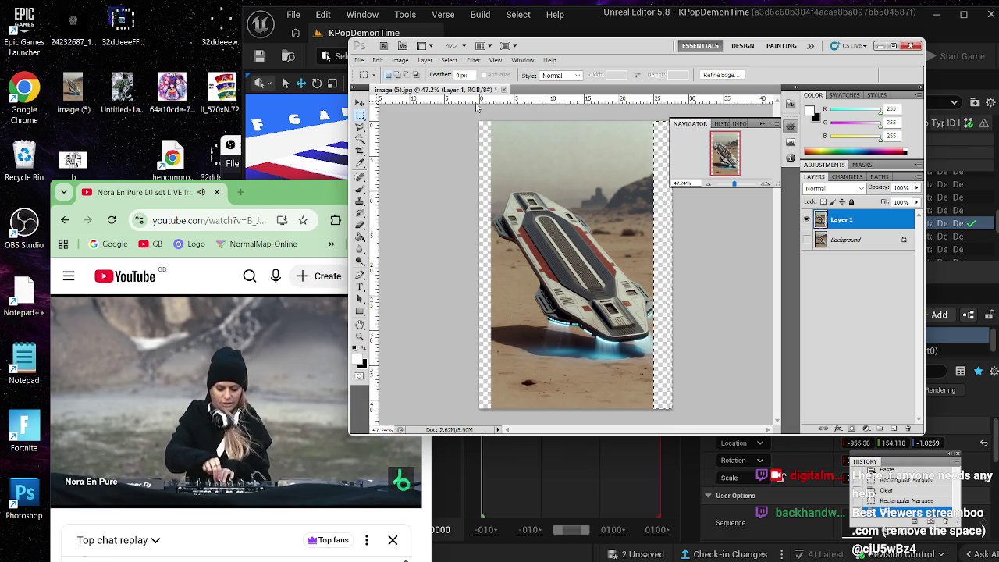
left_click_drag(469, 122, 716, 185)
key("Delete")
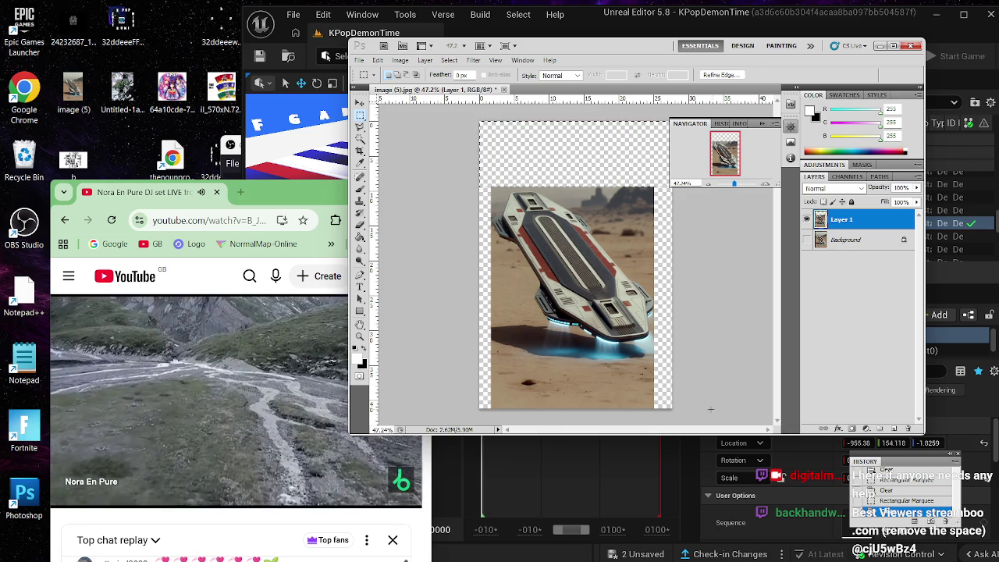
left_click_drag(459, 368, 436, 350)
key("Delete")
left_click(456, 345)
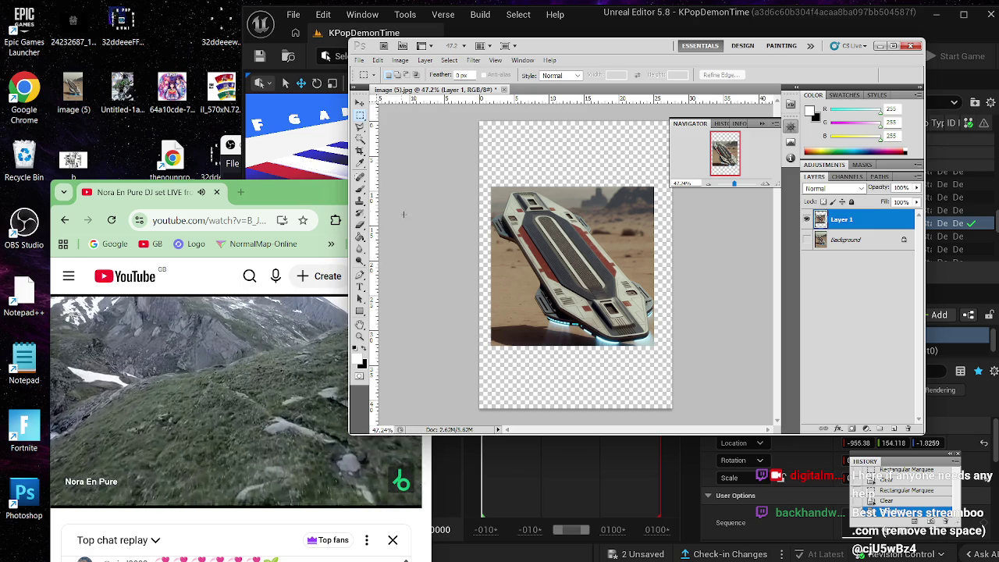
Step: Erase the lower-left and upper-right desert beside the board, then minimize Photoshop
left_click_drag(514, 306, 516, 357)
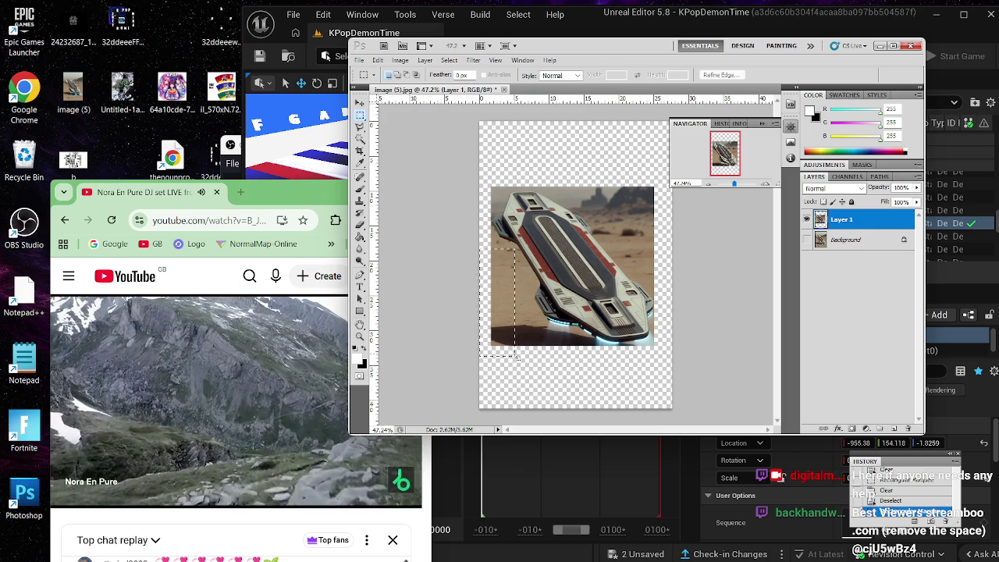
key("Delete")
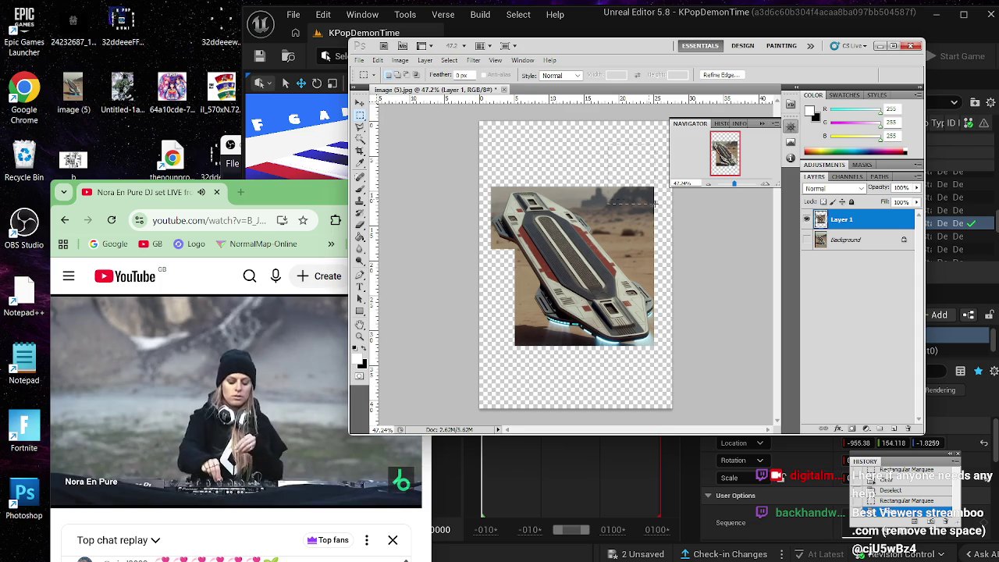
left_click_drag(654, 204, 690, 251)
key("Delete")
left_click(663, 192)
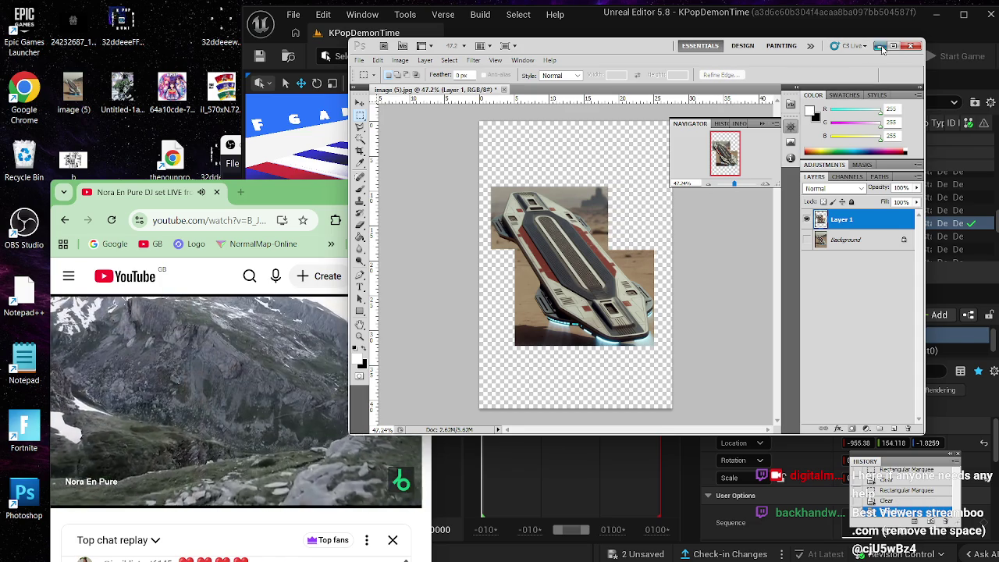
left_click(880, 45)
left_click(240, 191)
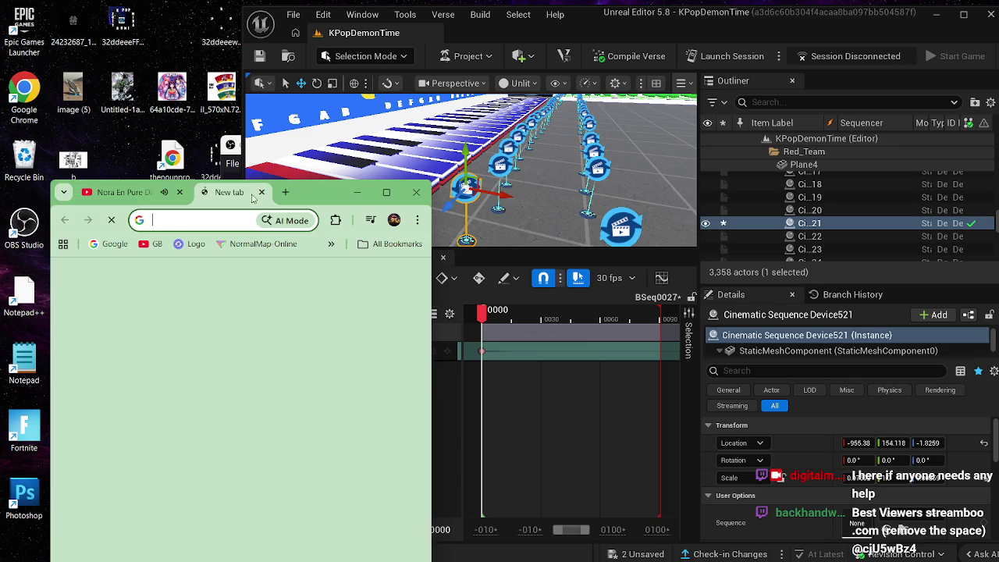
Step: Move the new tab into its own window and load Tripo AI for Web from the bookmarks
mouse_move(262, 192)
left_mouse_down()
mouse_move(558, 242)
mouse_move(593, 81)
left_mouse_up()
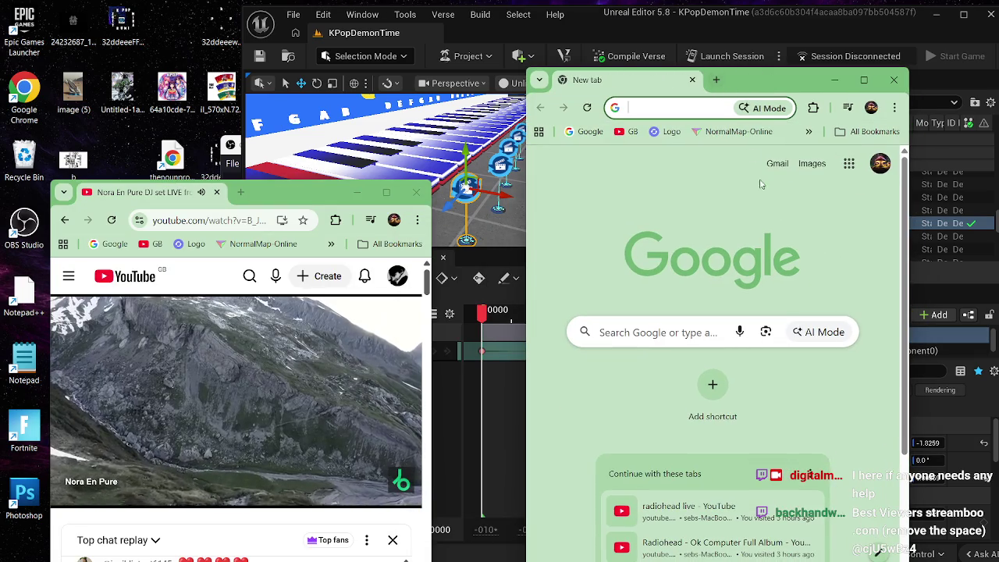
left_click(808, 131)
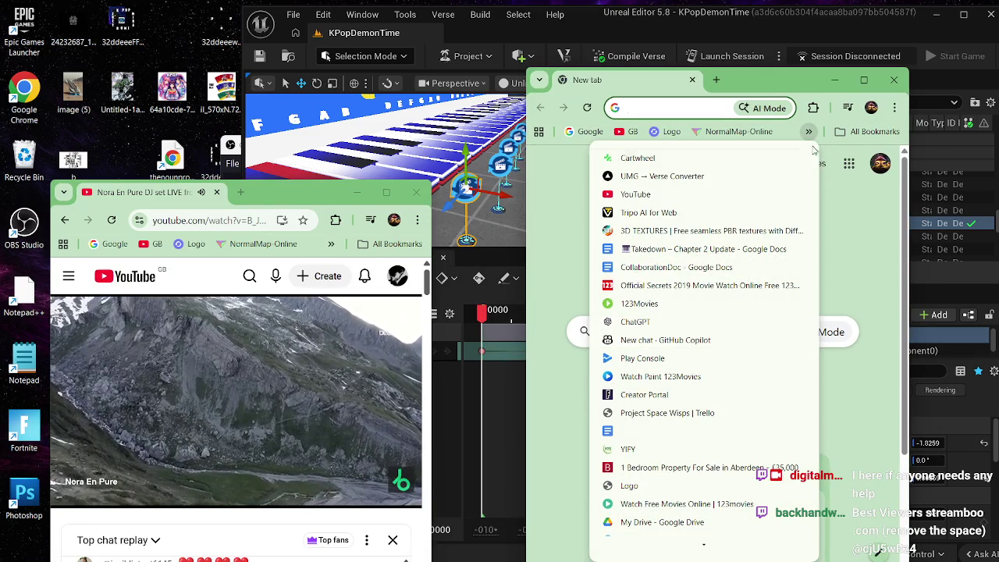
left_click(758, 209)
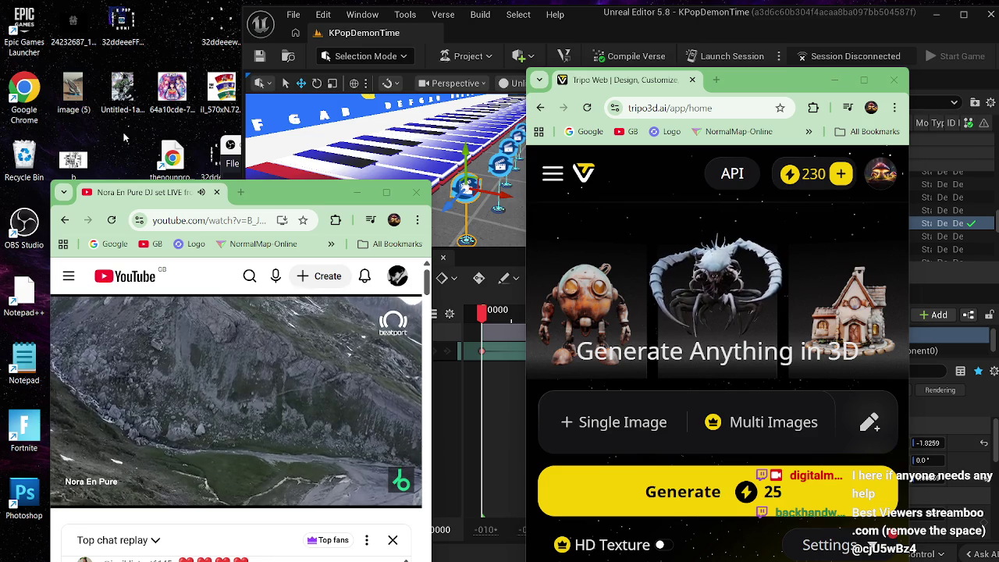
Step: Upload the hoverboard image (5) as a single image and start 3D generation
left_click(581, 421)
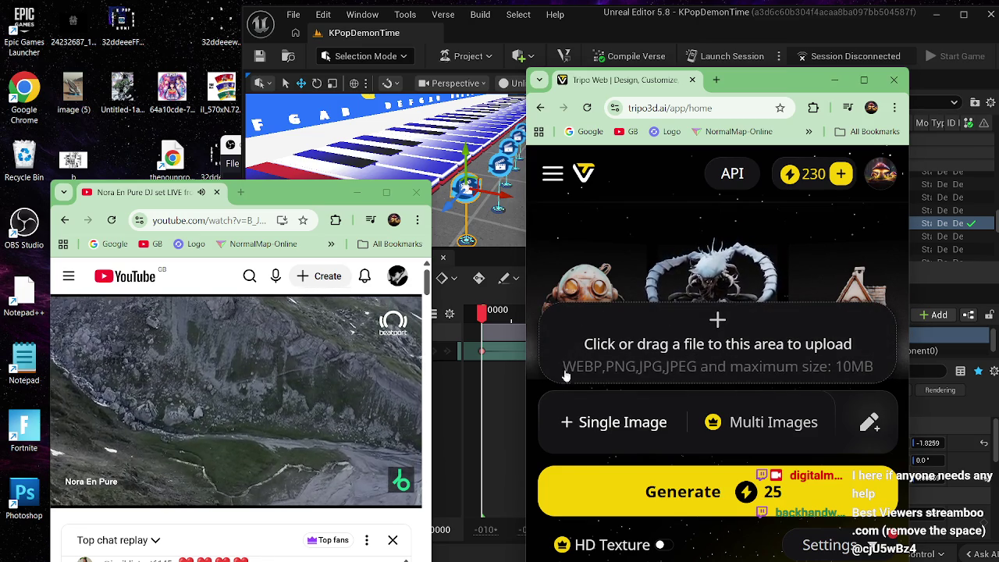
left_click_drag(74, 92, 687, 343)
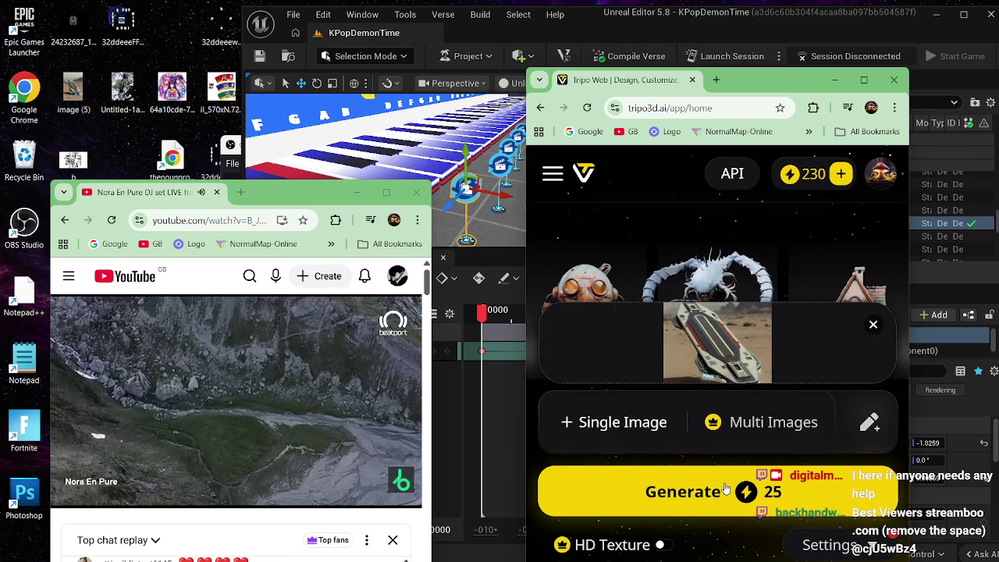
left_click(710, 485)
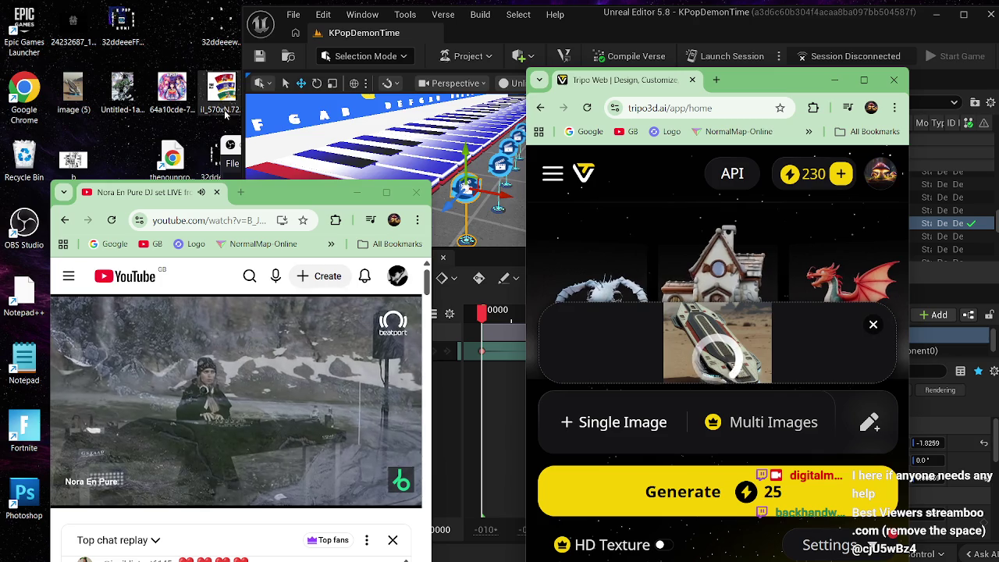
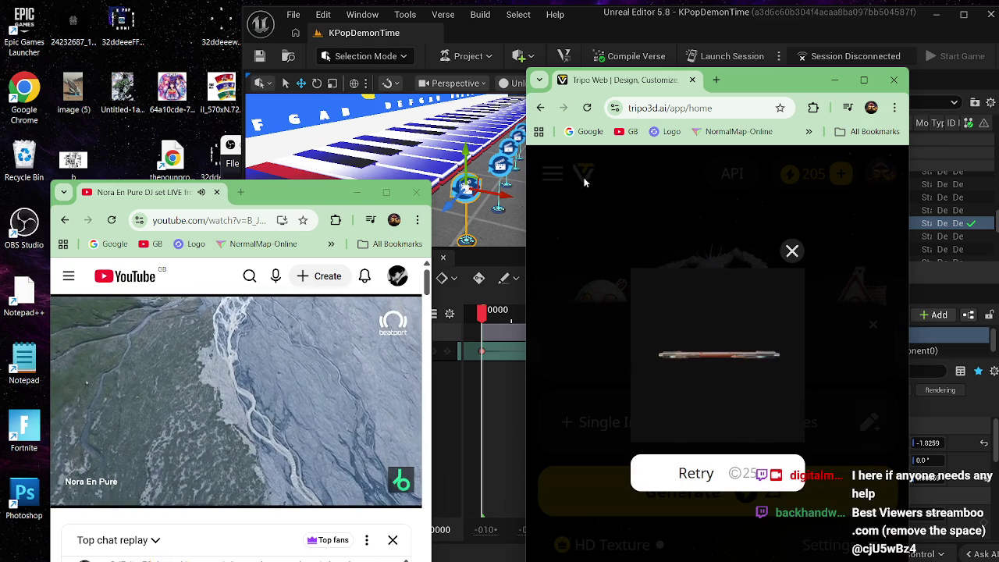
Step: Open the hover-board model's page from My Models in its own Tripo AI tab
mouse_move(717, 366)
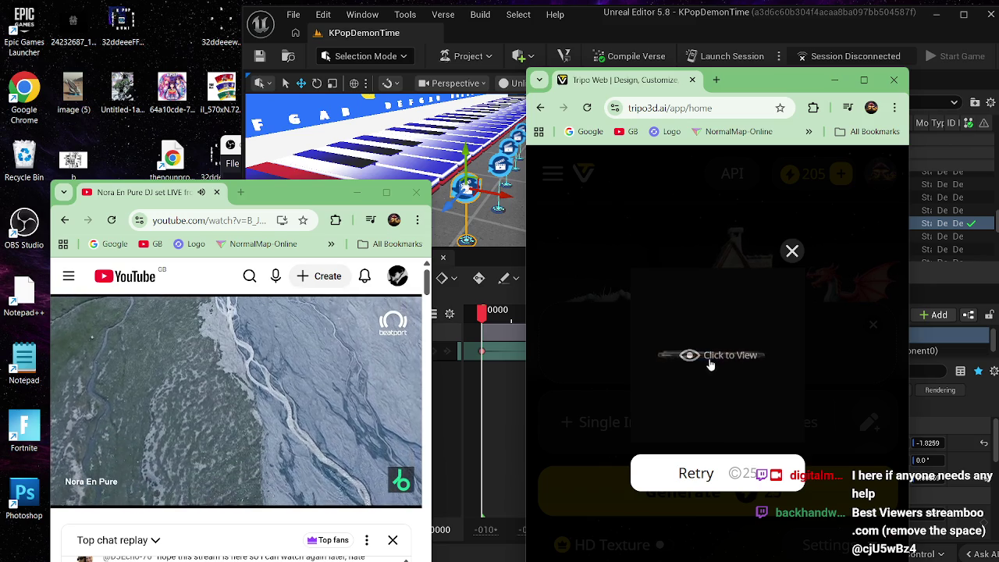
left_click(586, 109)
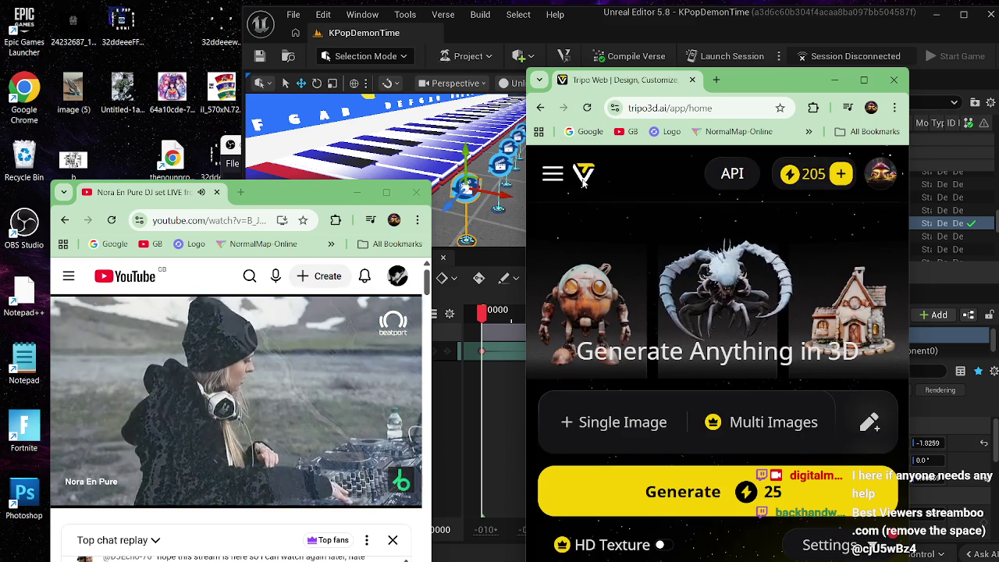
left_click(553, 173)
left_click(621, 334)
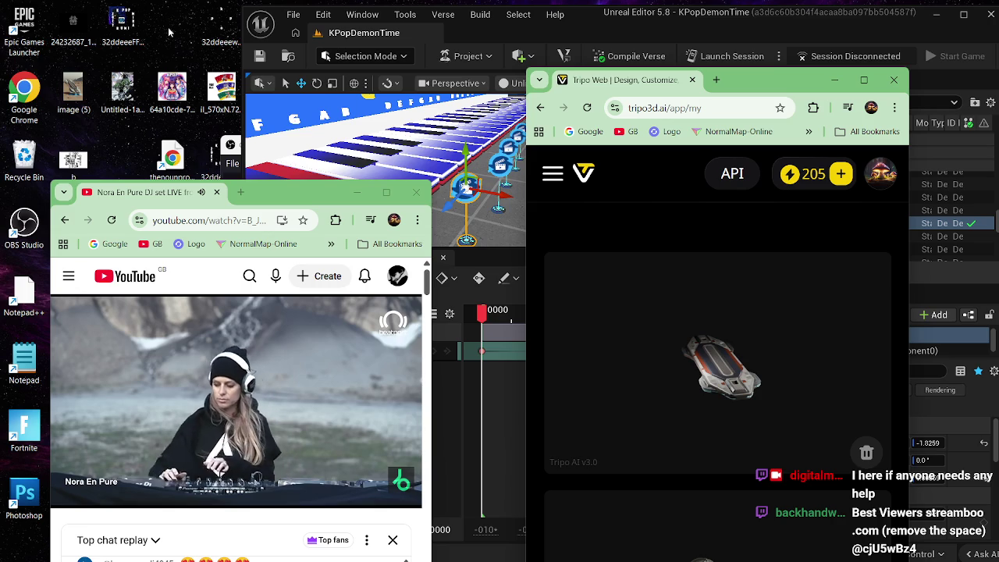
left_click(710, 390)
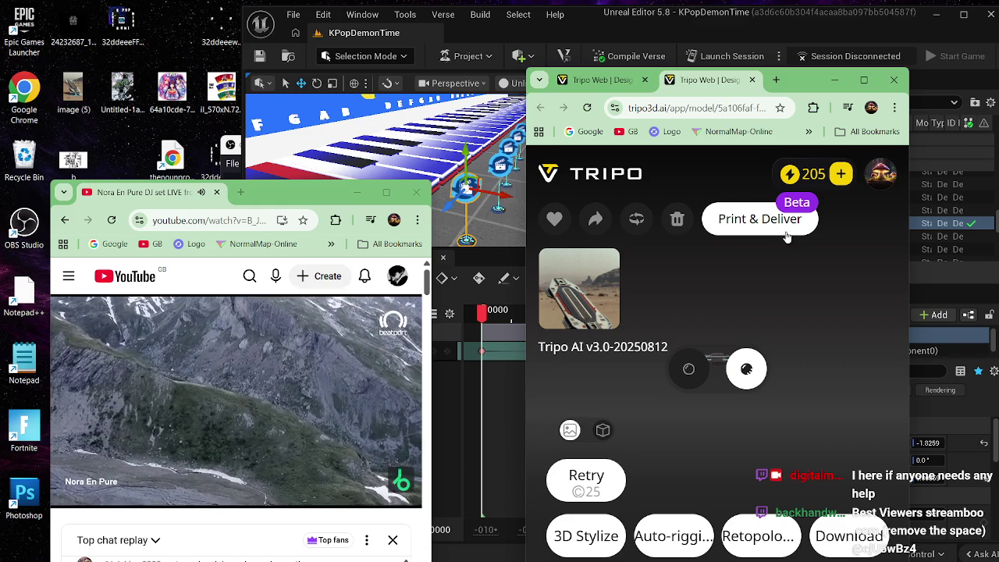
left_click(863, 80)
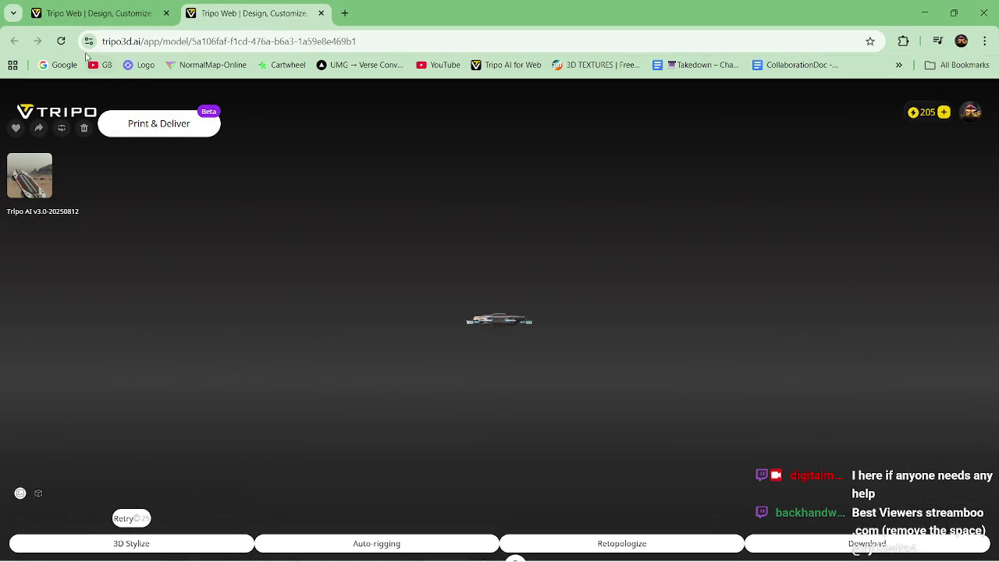
Step: Export the hover-board model as FBX using the Unreal Engine preset
left_click(64, 42)
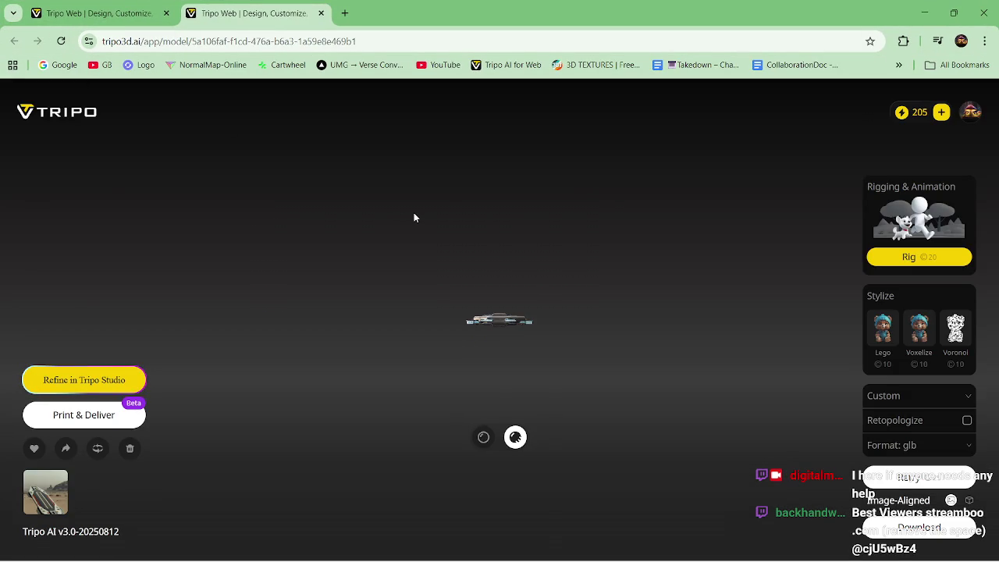
left_click(923, 453)
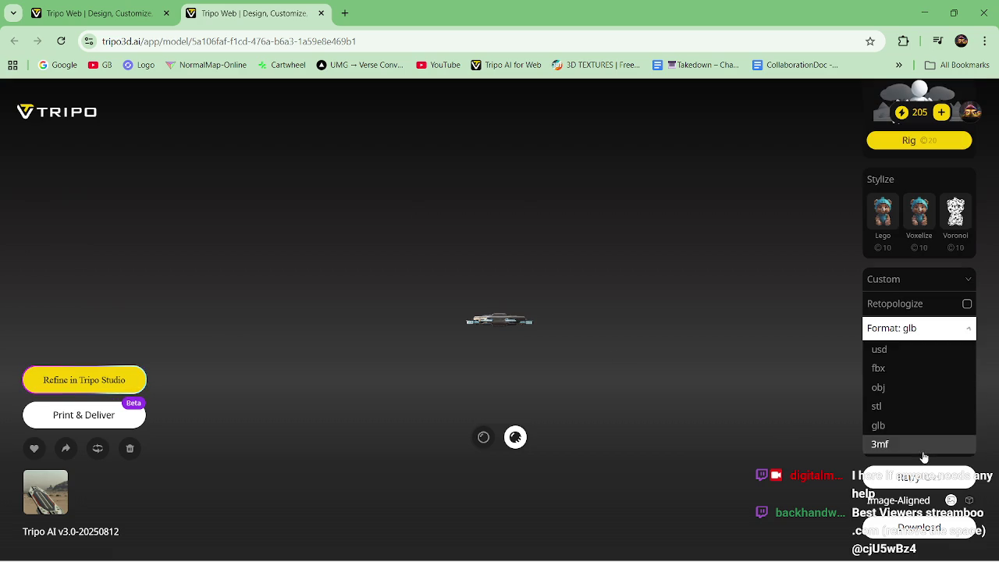
left_click(906, 374)
left_click(912, 405)
scroll(917, 375, "down", 3)
left_click(927, 390)
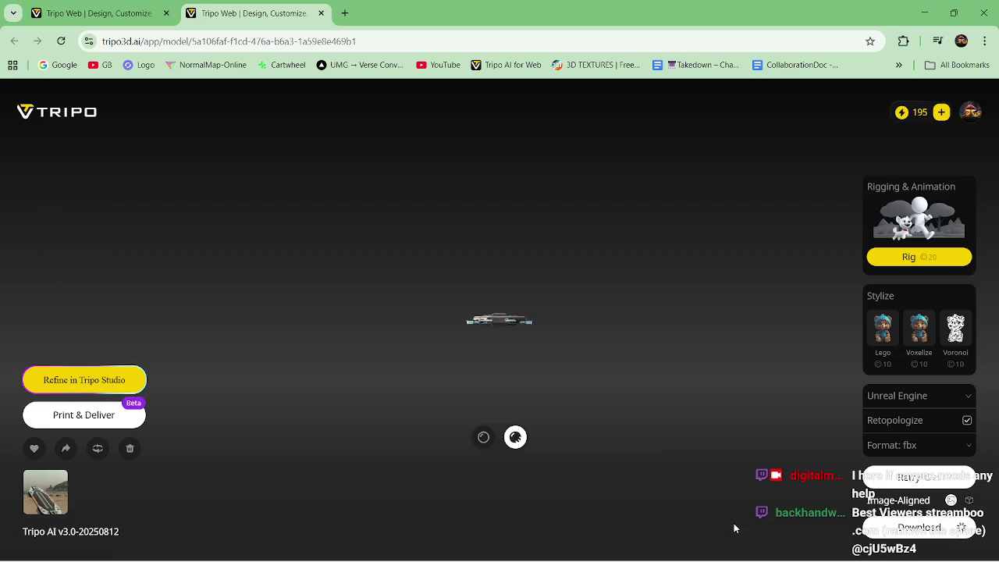
mouse_move(416, 9)
left_mouse_down()
mouse_move(412, 52)
mouse_move(483, 56)
left_mouse_up()
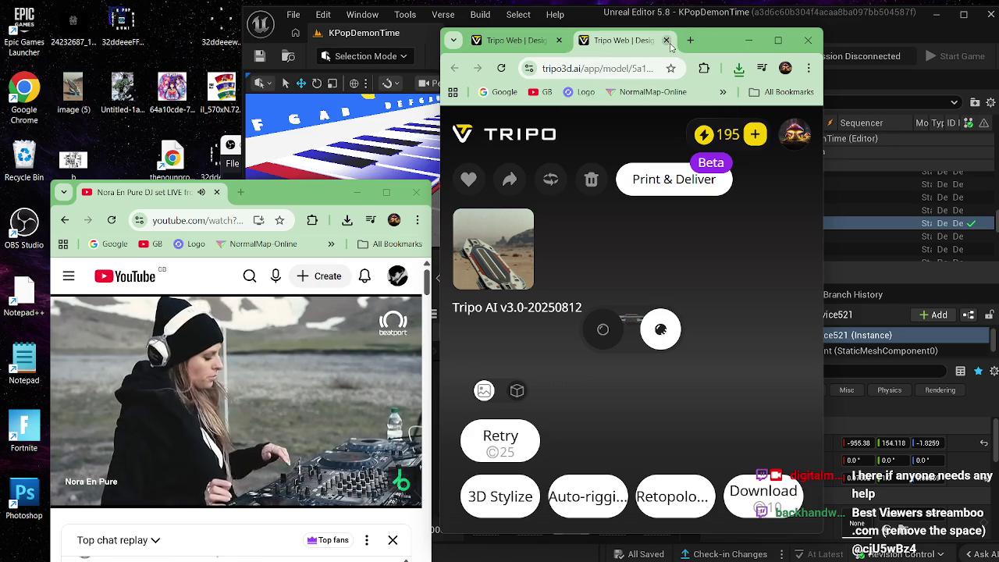
Step: Move the downloaded tripo FBX from Downloads to the desktop and close the Tripo browser
left_click(737, 70)
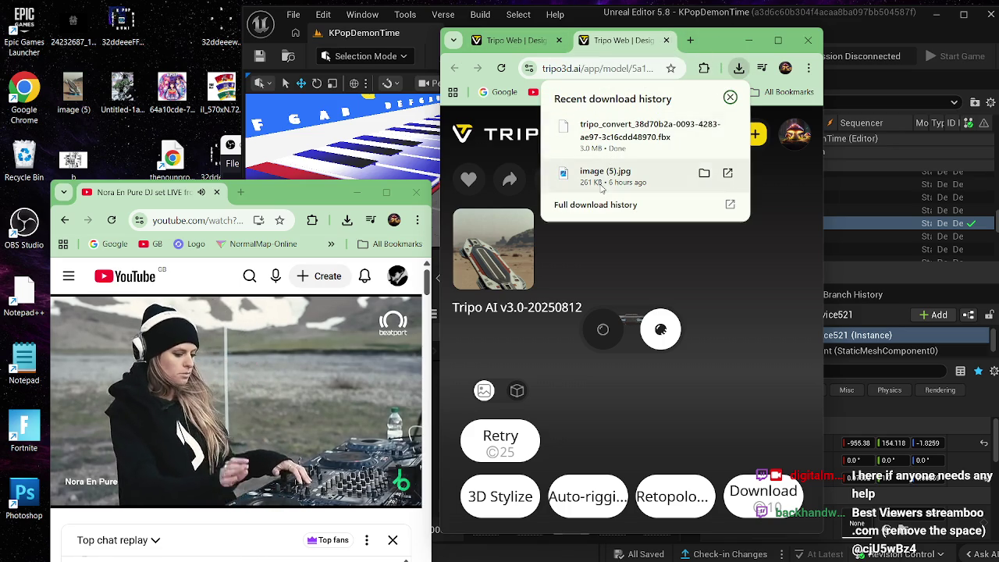
left_click(703, 127)
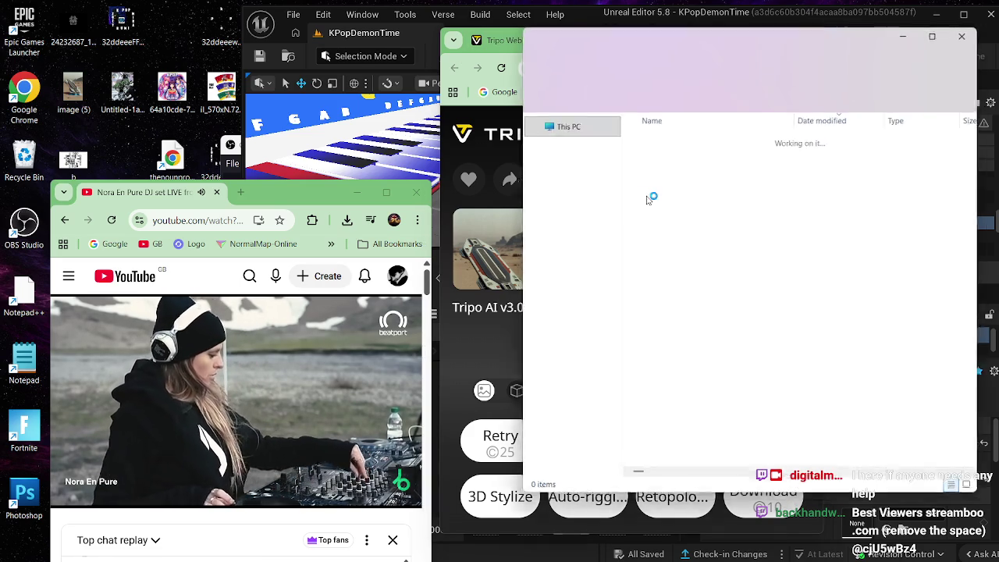
mouse_move(655, 156)
left_mouse_down()
mouse_move(327, 39)
mouse_move(170, 47)
left_mouse_up()
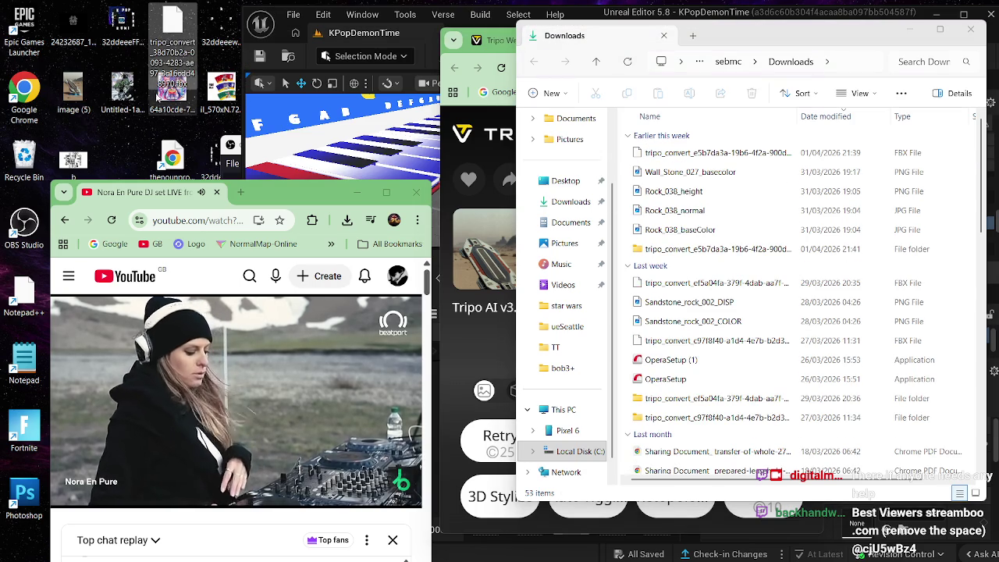
left_click(905, 33)
left_click(808, 40)
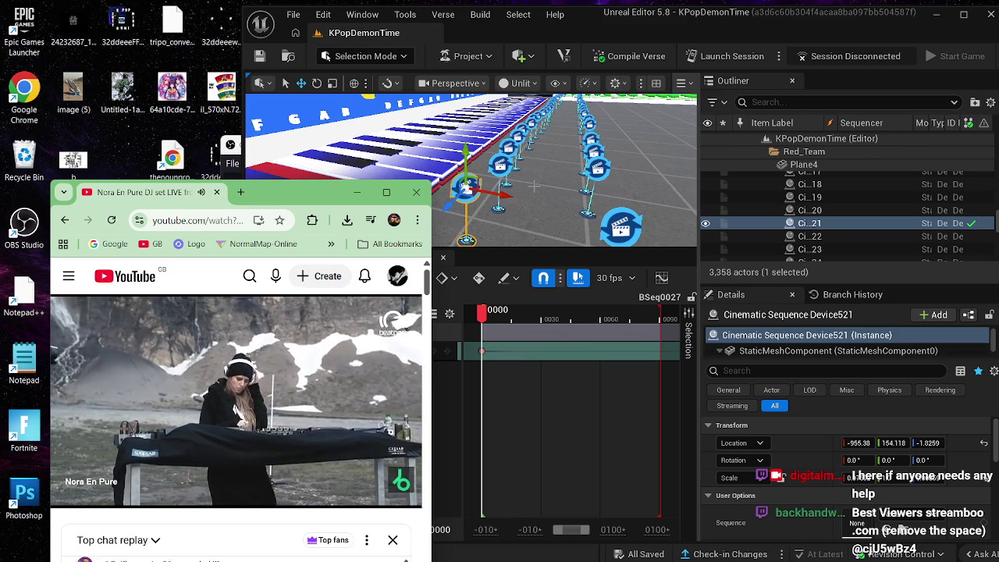
Step: Switch from the timeline to the Content Browser, open the Fortnite folder and select Devices
left_click(549, 183)
mouse_move(548, 182)
left_mouse_down()
mouse_move(549, 164)
mouse_move(496, 216)
mouse_move(492, 186)
mouse_move(441, 144)
left_mouse_up()
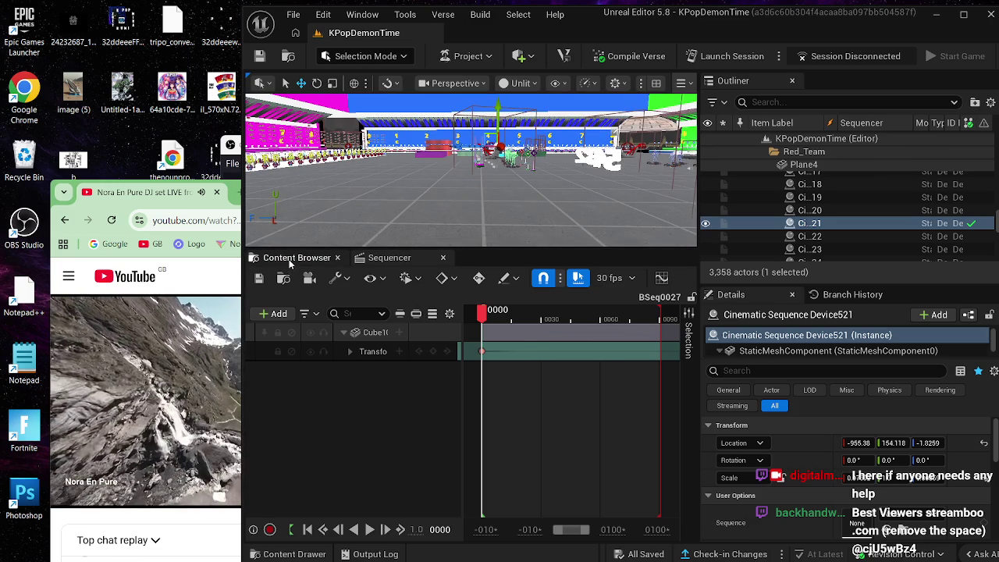
left_click(296, 257)
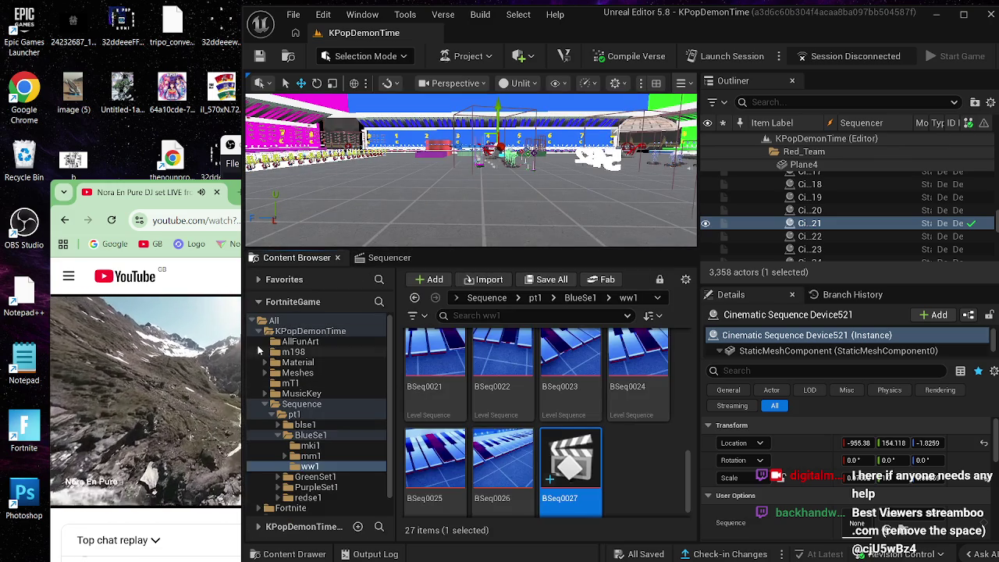
left_click(274, 322)
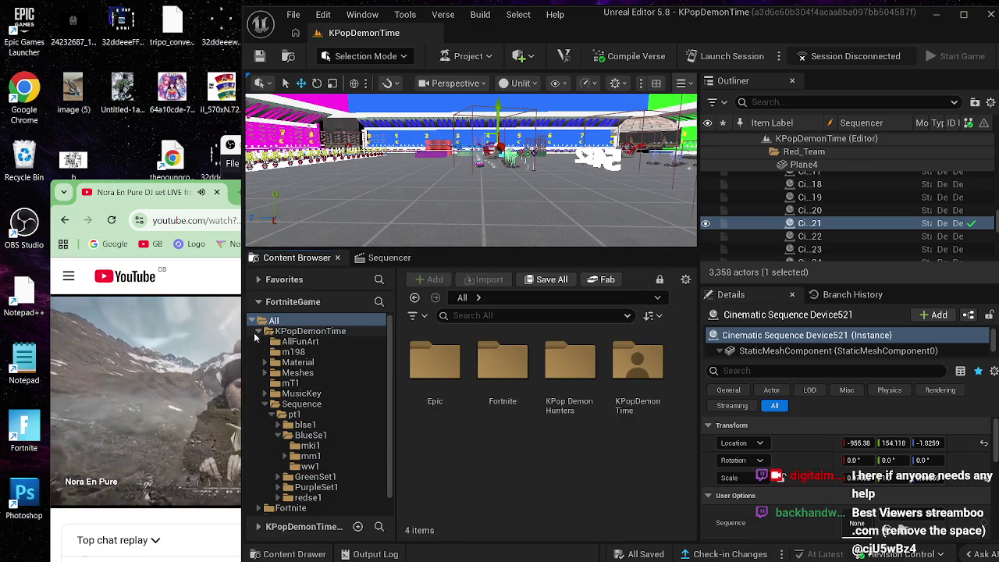
left_click(258, 331)
left_click(285, 342)
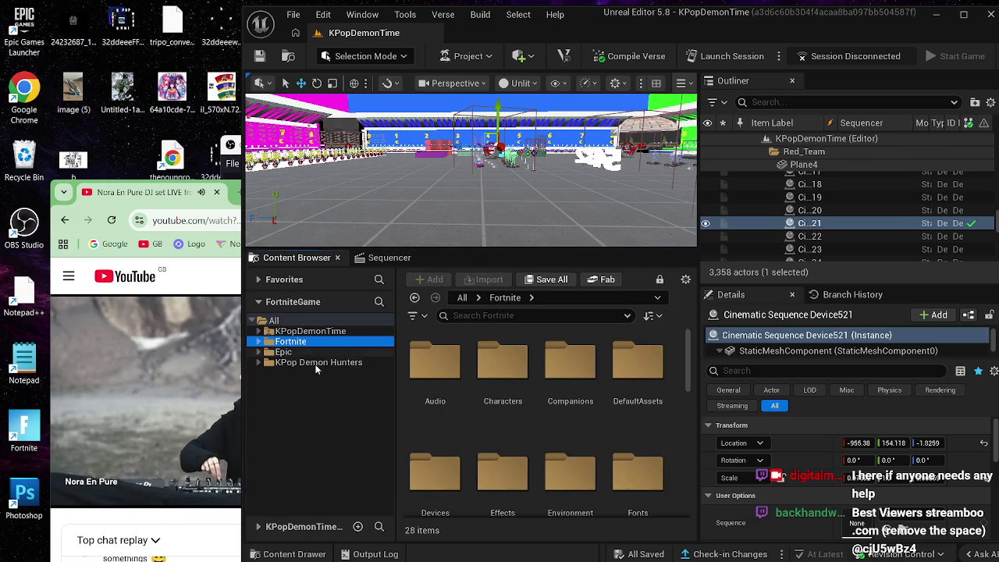
scroll(495, 398, "down", 1)
scroll(487, 402, "down", 3)
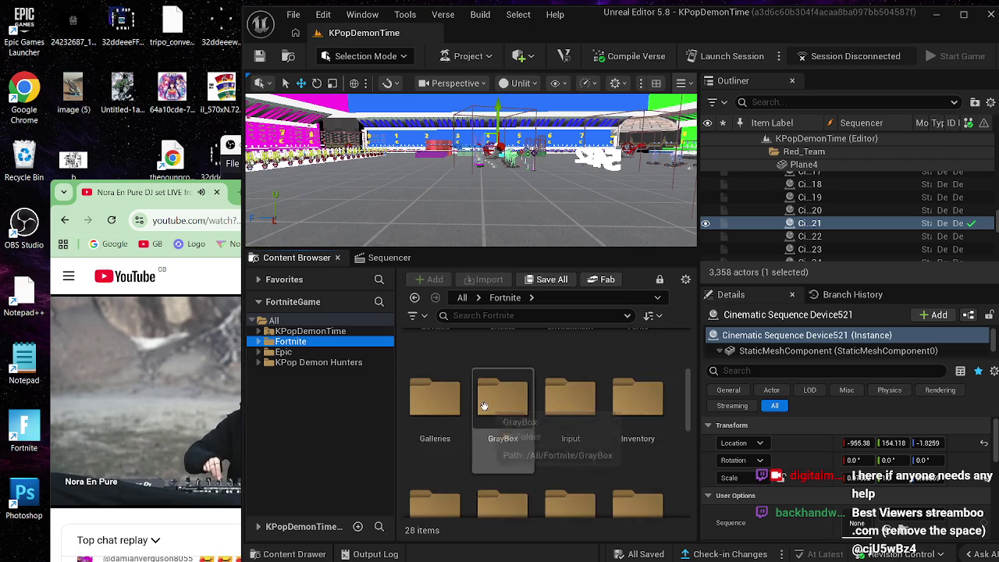
scroll(470, 417, "up", 1)
scroll(471, 417, "up", 2)
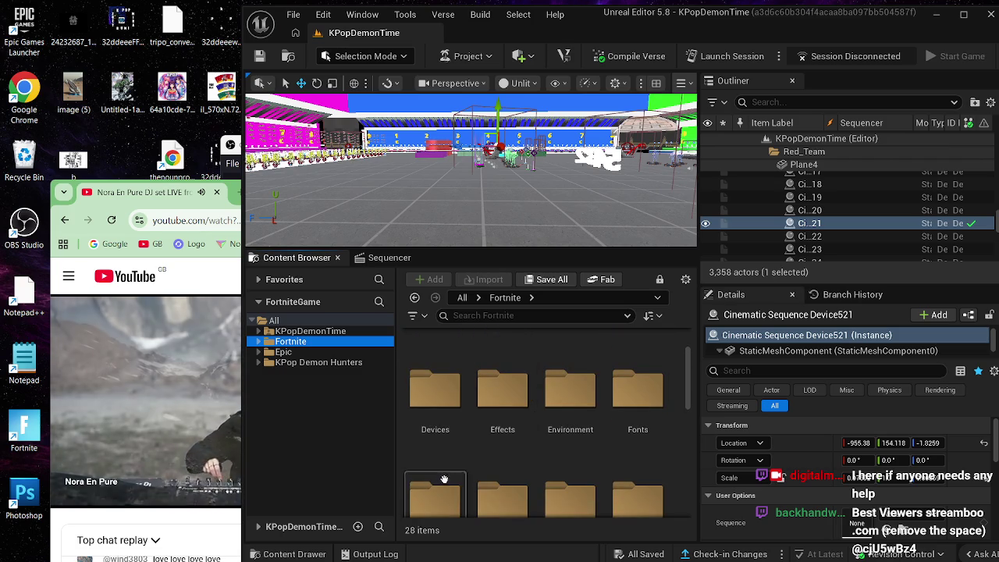
left_click(435, 422)
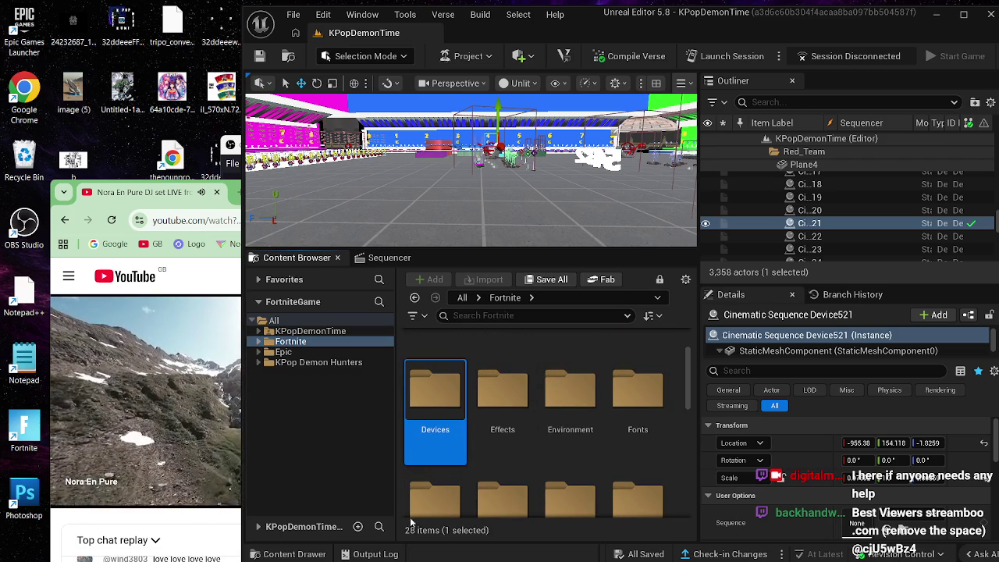
right_click(437, 407)
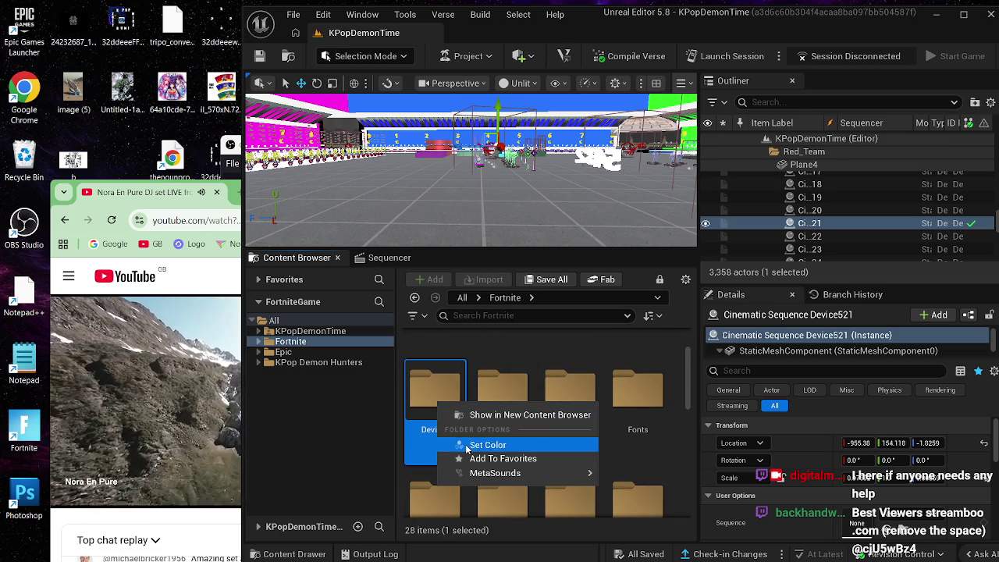
Step: Give the Devices folder a bright red colour (FF2600FF)
left_click(468, 446)
left_click_drag(585, 321, 605, 290)
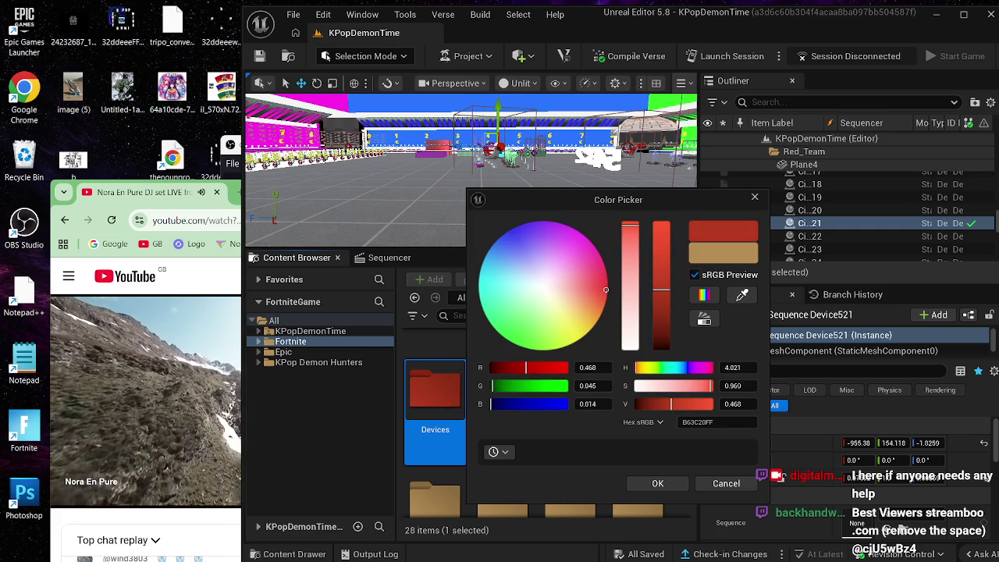
left_click_drag(526, 368, 594, 381)
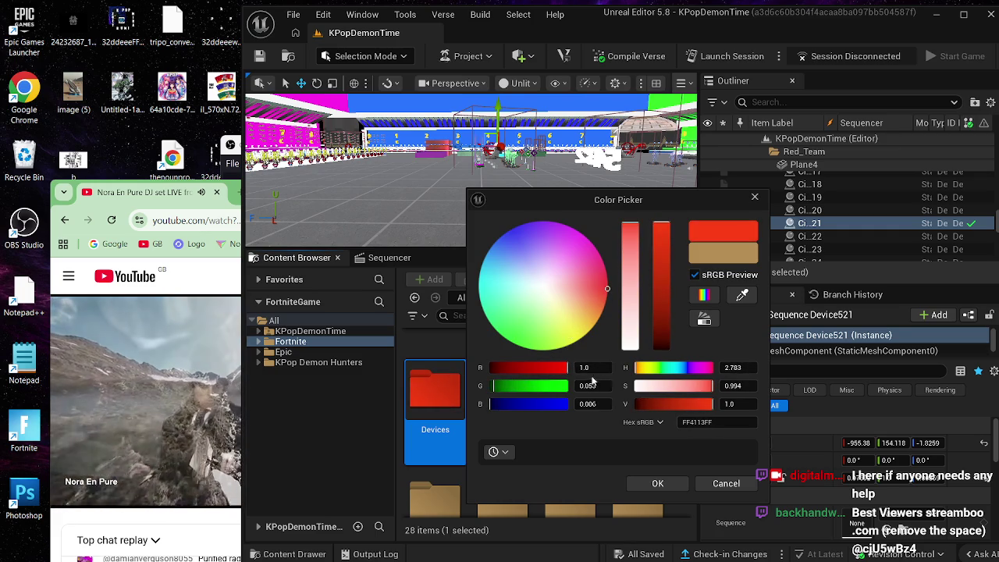
left_click_drag(605, 290, 608, 287)
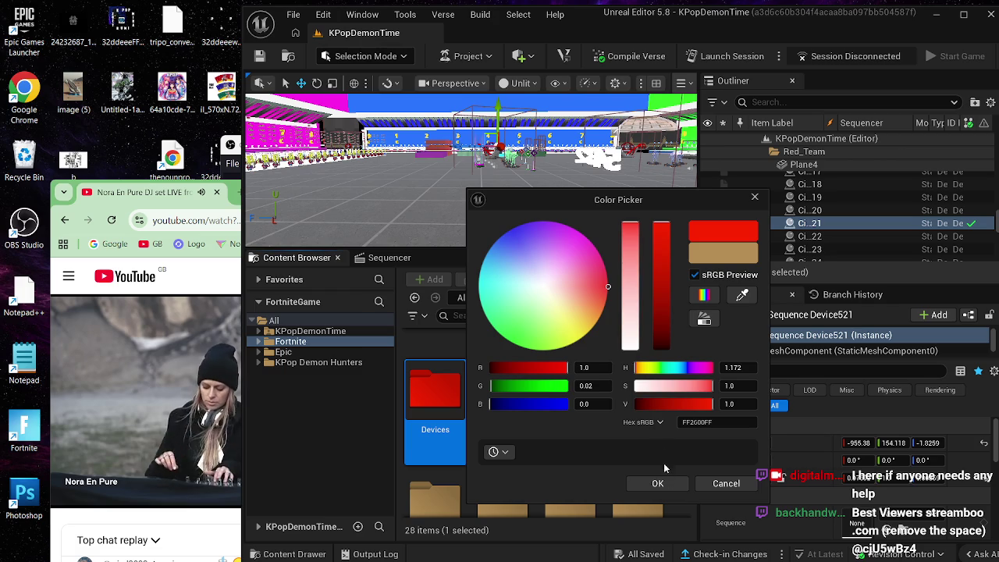
left_click(658, 483)
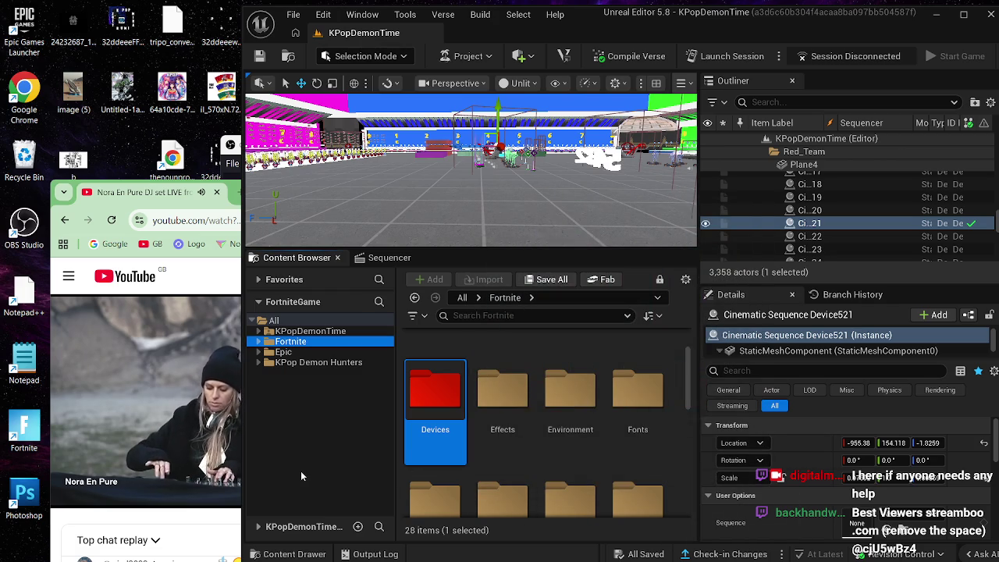
Step: Open Devices › Vehicle to list its 33 spawners, including the Driftboard Spawner
left_click(437, 382)
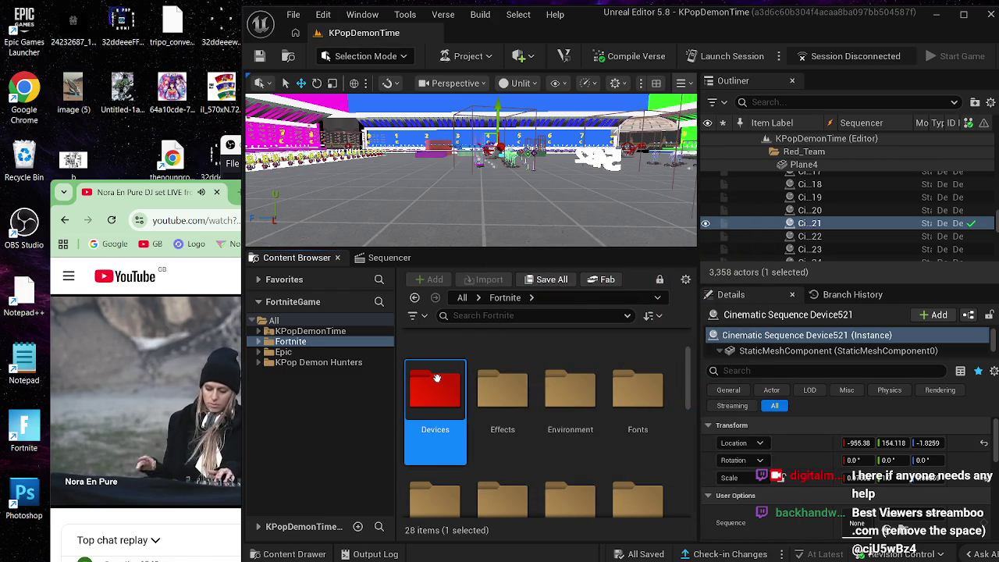
double_click(436, 377)
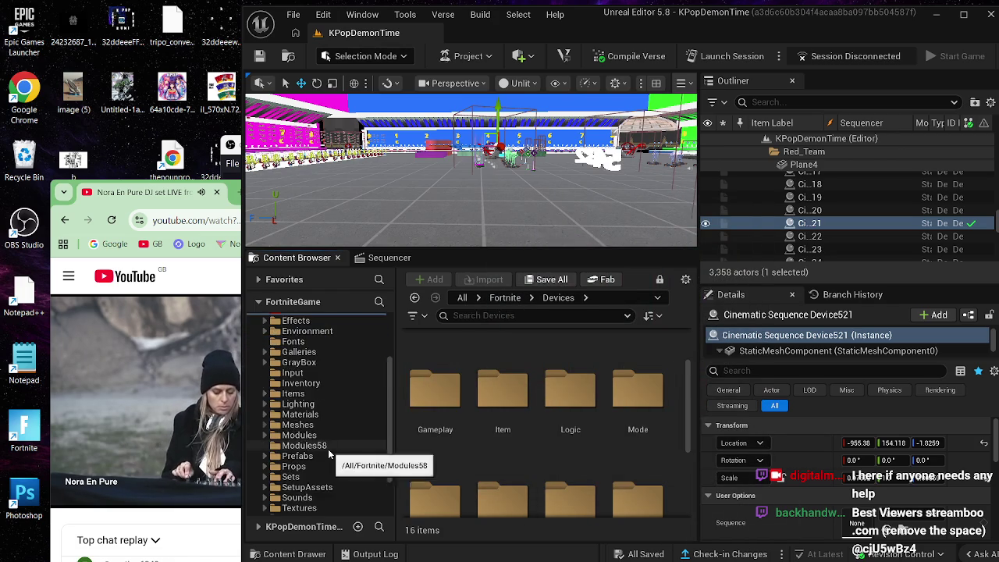
scroll(328, 448, "down", 3)
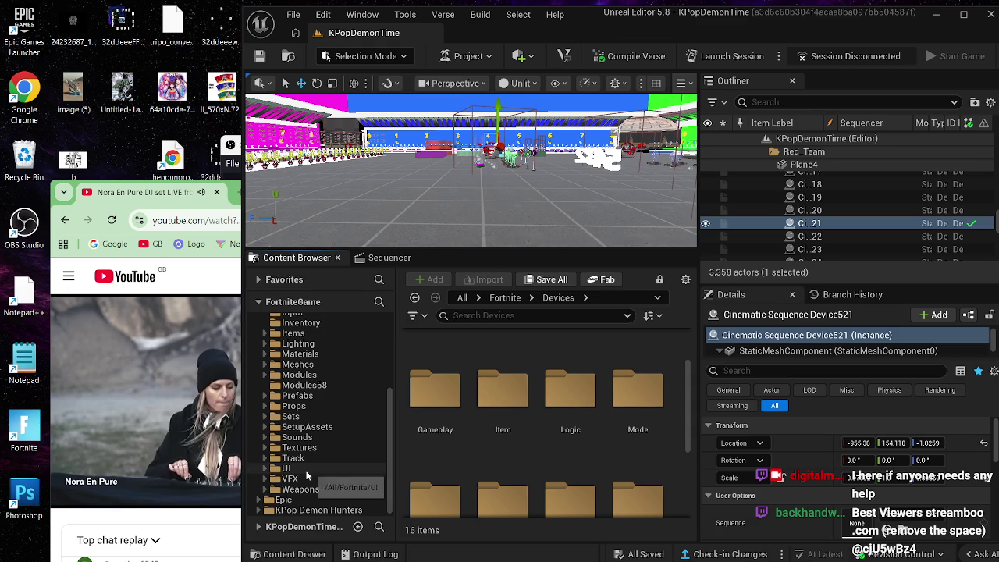
scroll(308, 476, "up", 1)
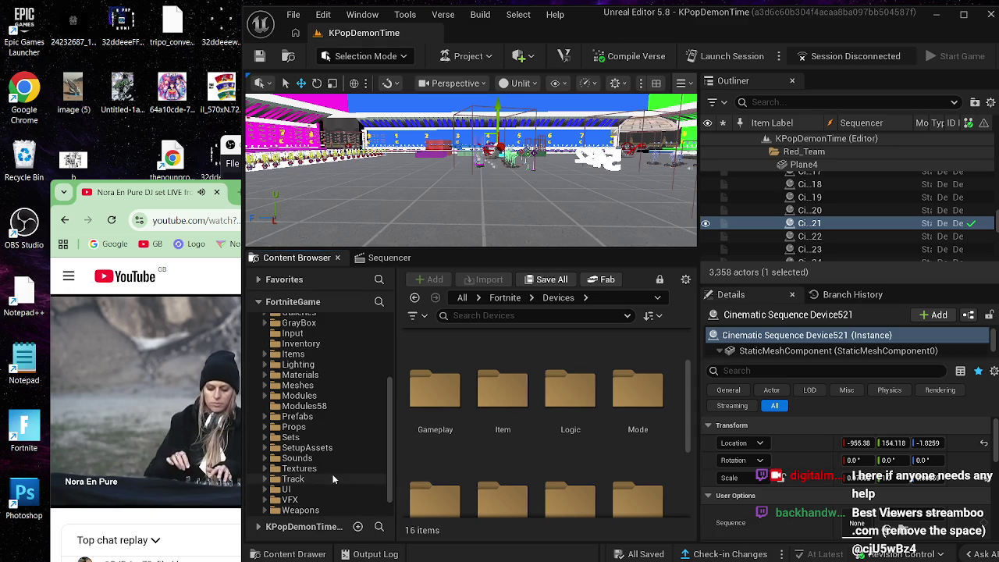
scroll(480, 478, "down", 3)
scroll(481, 477, "down", 1)
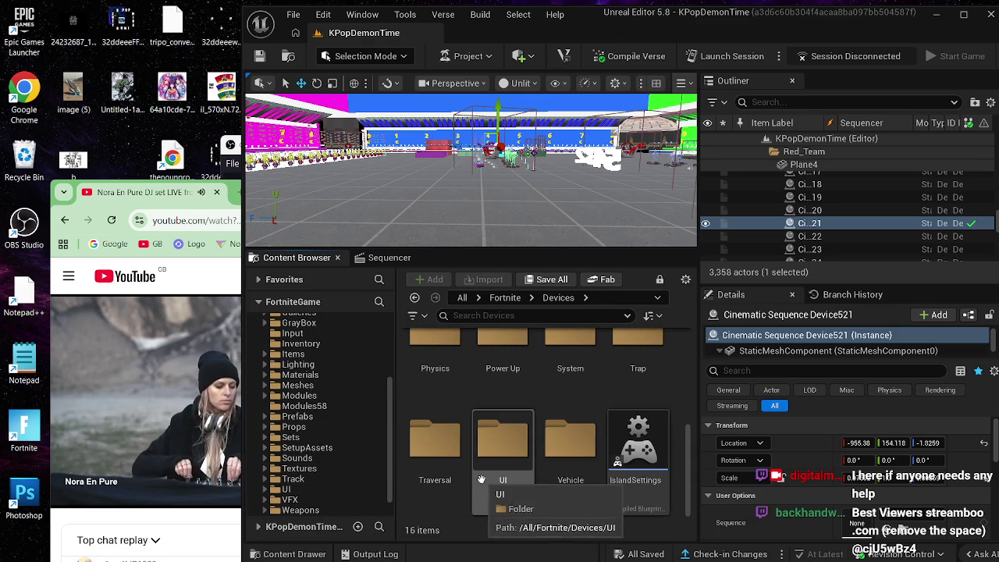
double_click(563, 477)
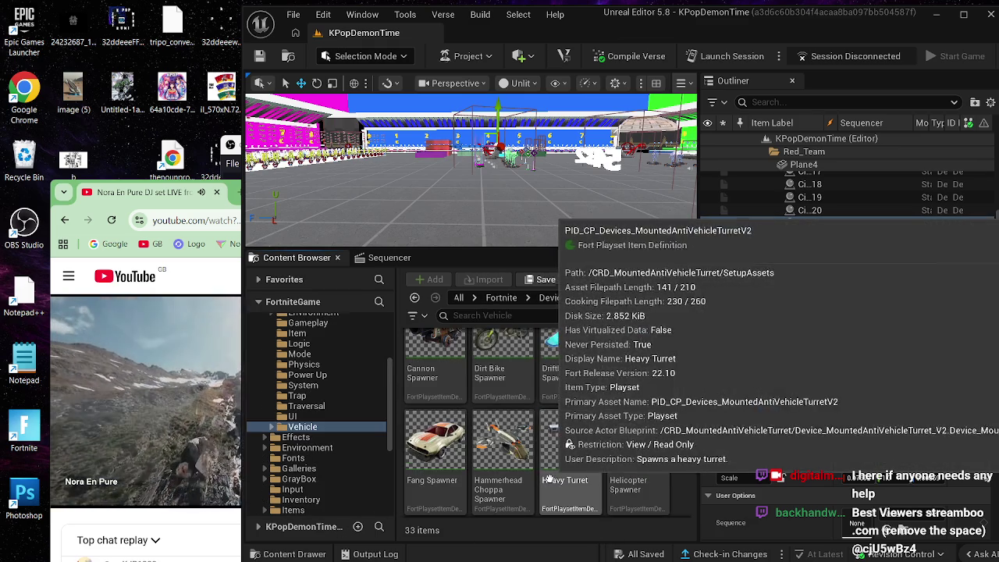
mouse_move(468, 156)
left_mouse_down()
mouse_move(476, 203)
mouse_move(515, 223)
mouse_move(488, 275)
left_mouse_up()
left_click_drag(569, 391, 490, 228)
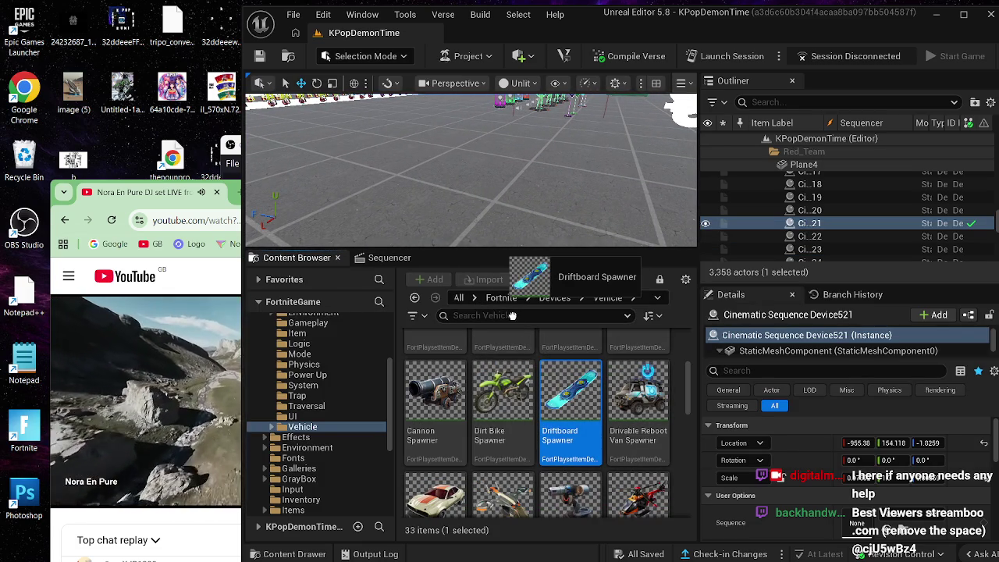
Step: Place a Driftboard Spawner on the level floor and nudge it into position
mouse_move(569, 402)
left_mouse_down()
mouse_move(472, 183)
mouse_move(498, 214)
mouse_move(448, 191)
mouse_move(408, 207)
left_mouse_up()
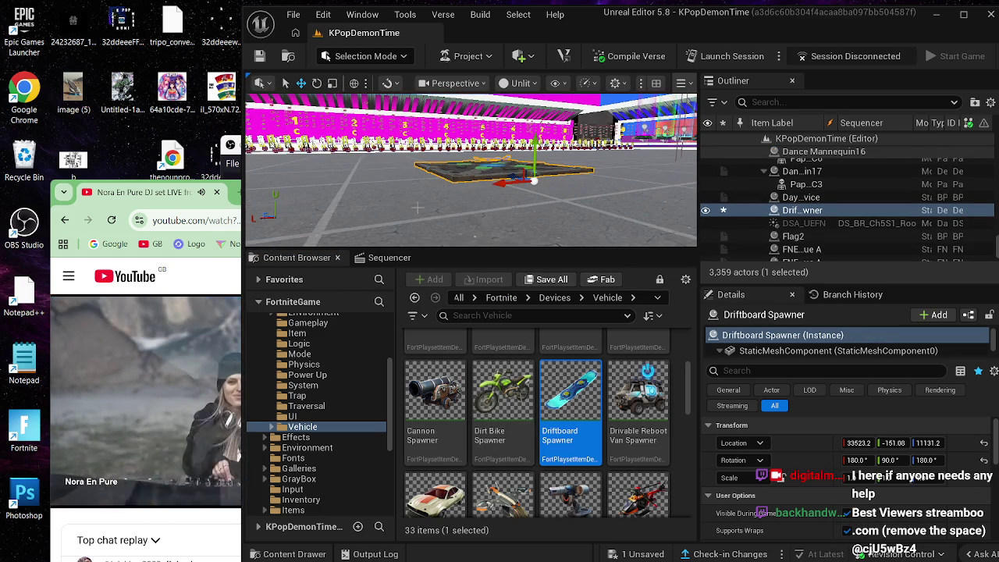
left_click_drag(533, 181, 525, 160)
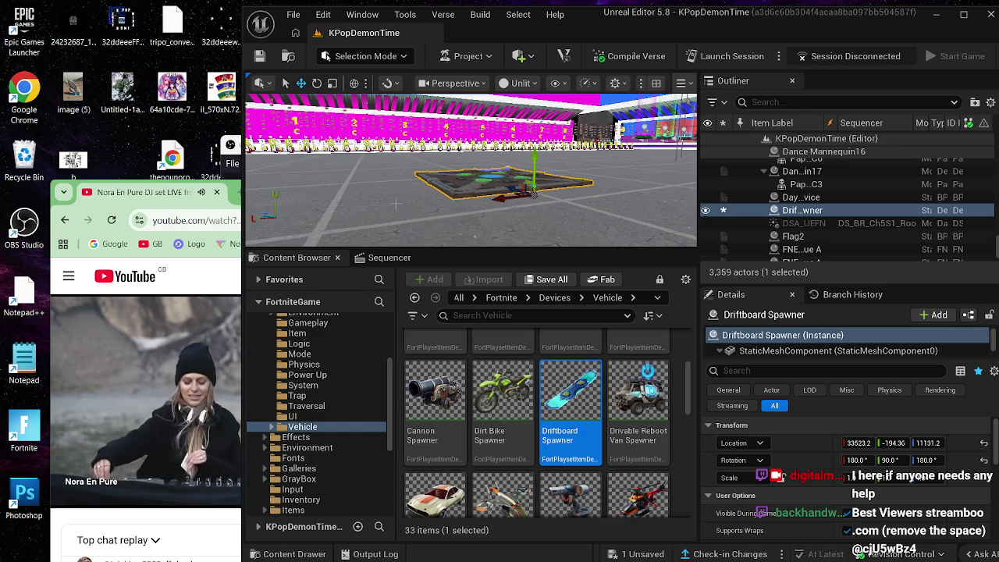
left_click(530, 179)
left_click_drag(394, 203, 394, 203)
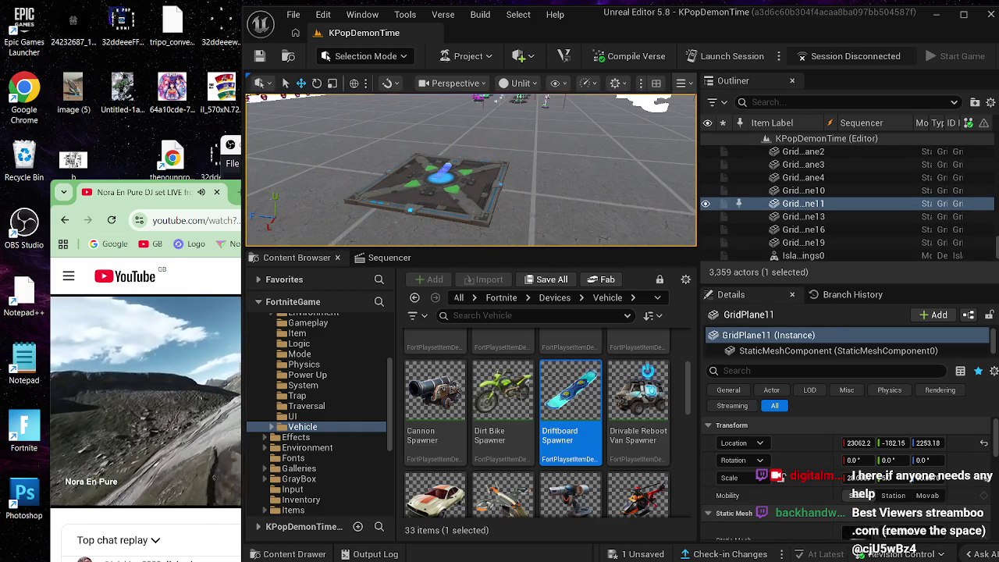
left_click(455, 197)
left_click_drag(466, 187, 480, 188)
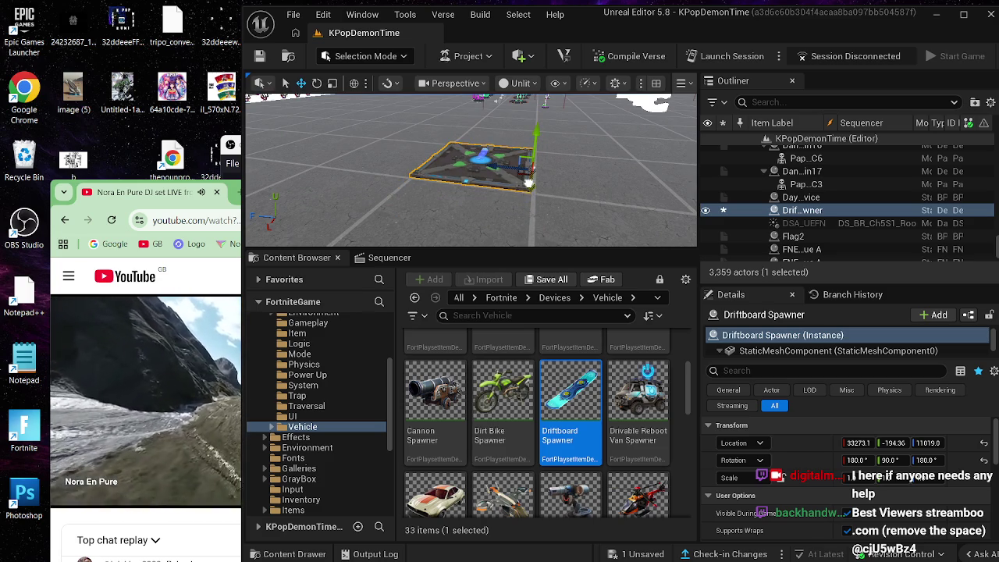
left_click(513, 200)
left_click_drag(513, 201, 512, 201)
left_click(803, 171)
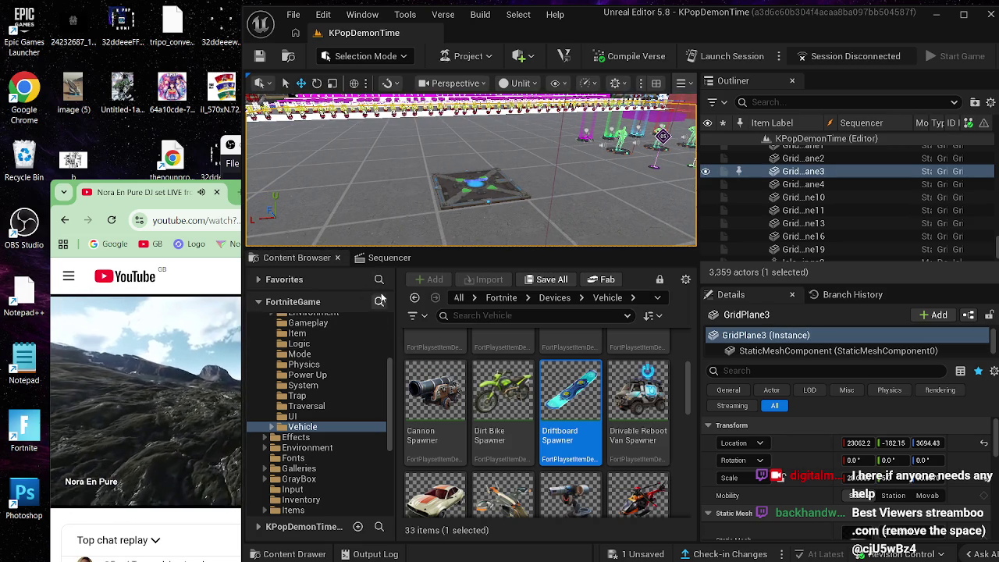
Step: Open the KPop Demon Hunters folder from the top-level content folders
scroll(335, 355, "up", 5)
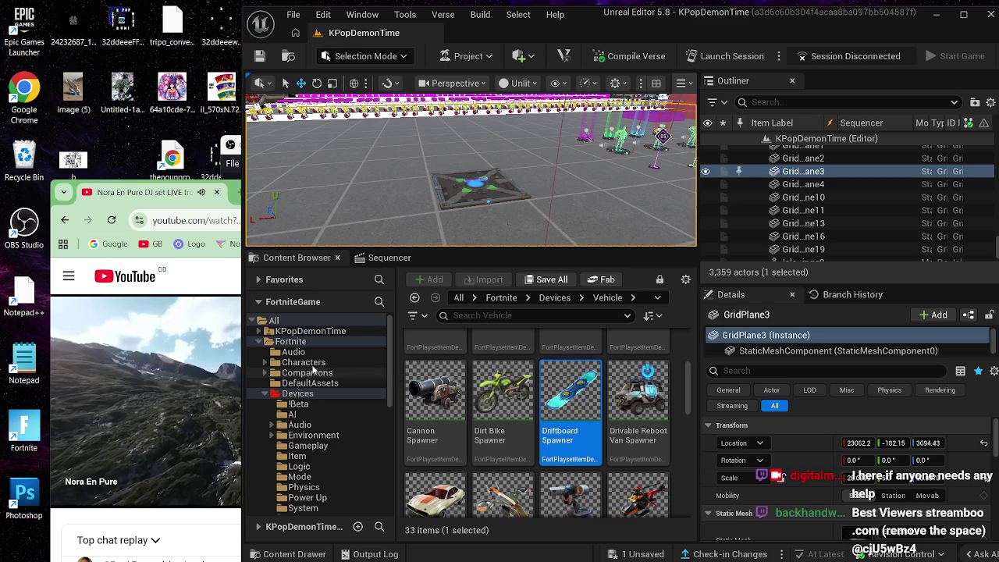
left_click(273, 320)
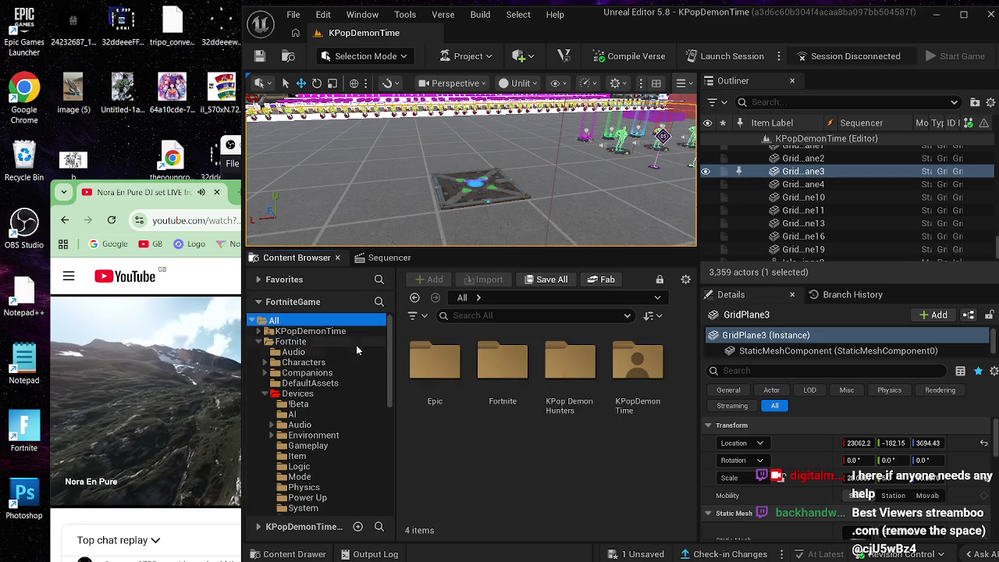
double_click(572, 393)
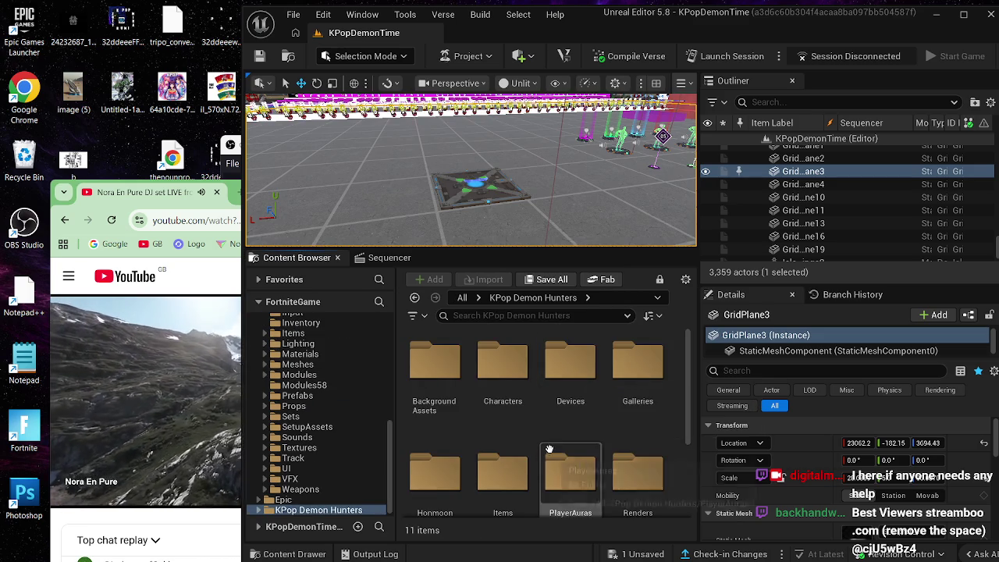
Step: Try to bring up the add-content menu inside the KPop Demon Hunters folder
left_click(673, 432)
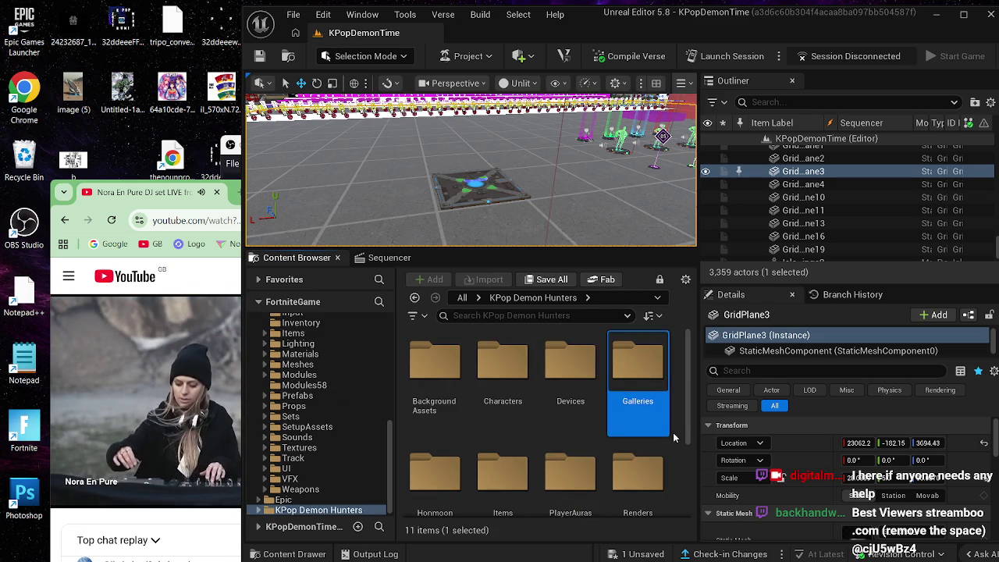
left_click(673, 432, "ctrl")
right_click(672, 432)
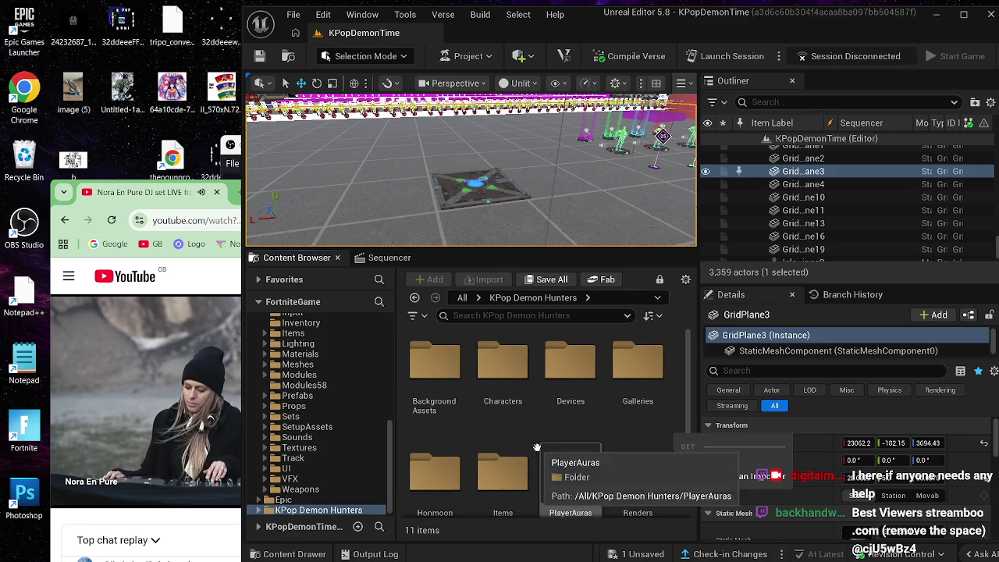
scroll(543, 443, "down", 1)
scroll(544, 443, "down", 5)
right_click(630, 440)
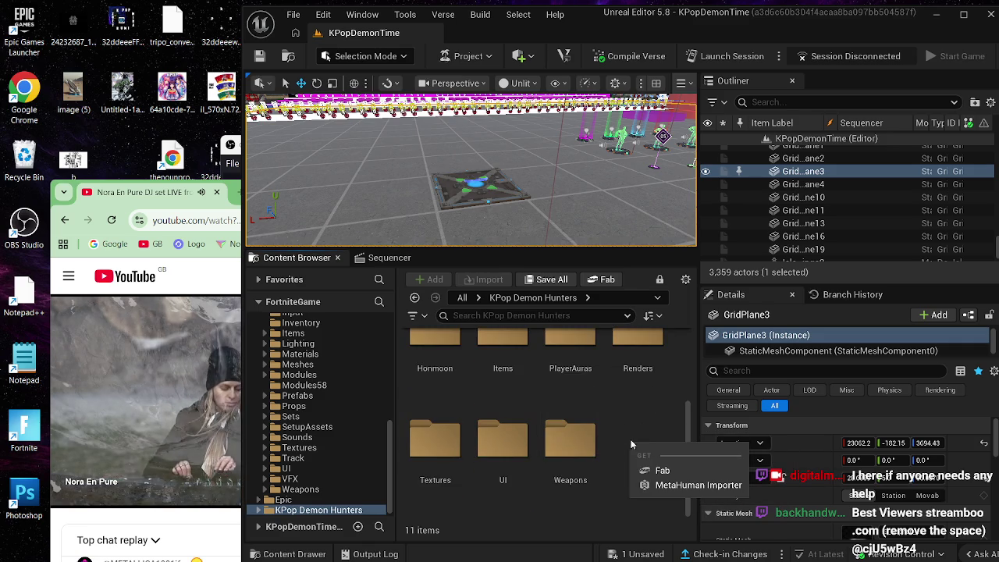
left_click(646, 445)
scroll(636, 426, "up", 1)
right_click(633, 427)
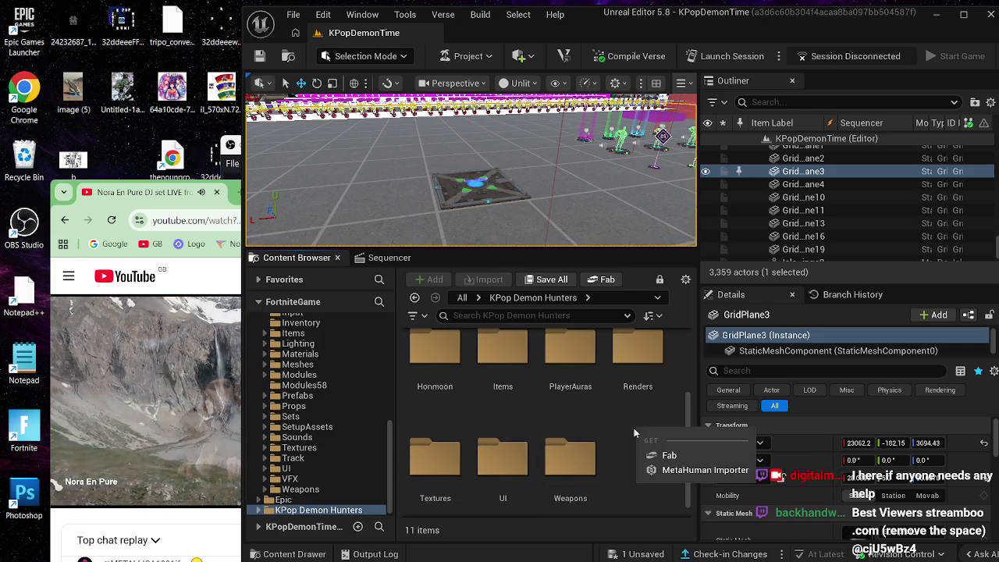
right_click(627, 431)
right_click(628, 431)
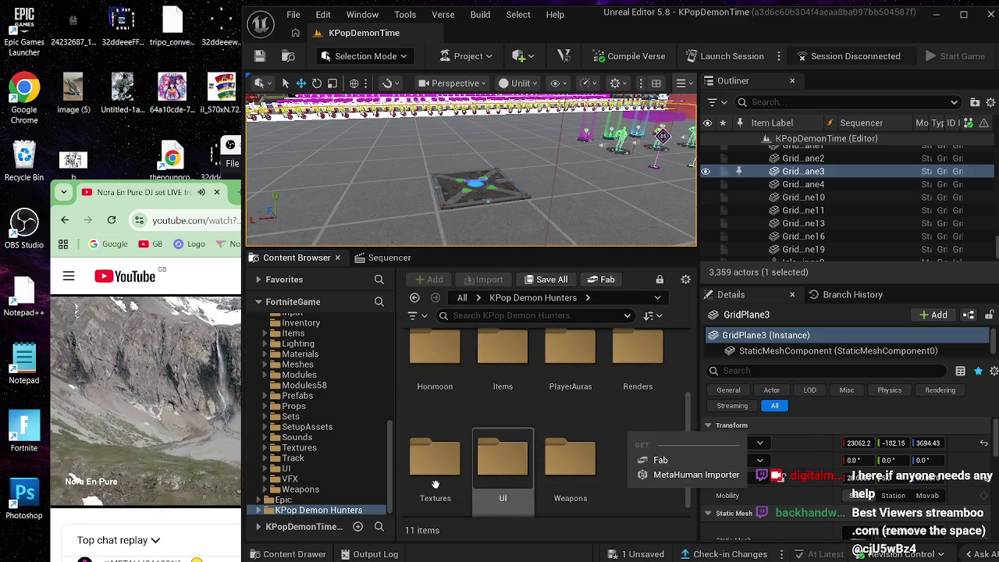
left_click_drag(390, 457, 392, 334)
Step: Create a new folder named FBX2 in KPopDemonTime and open it
left_click(312, 341)
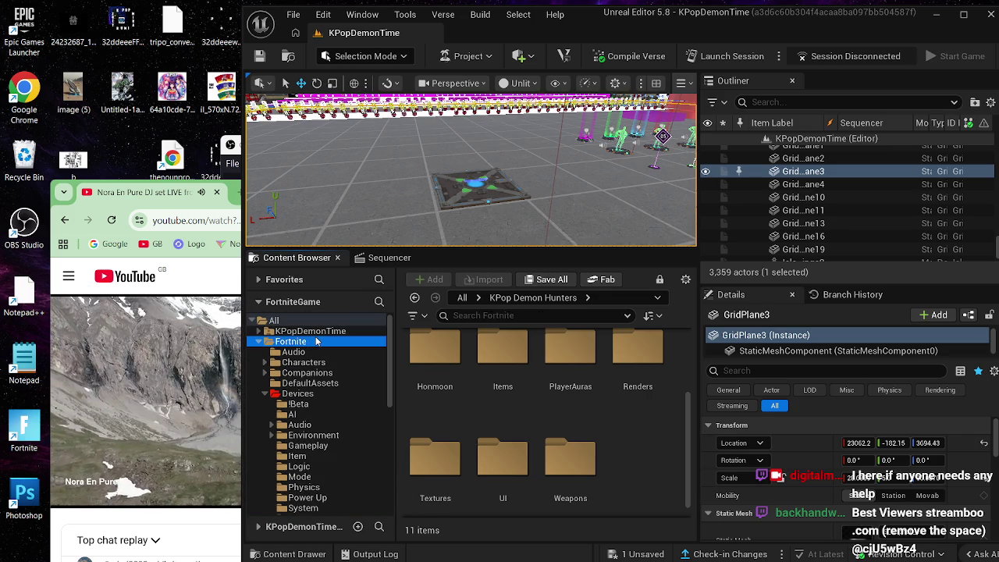
left_click(320, 331)
scroll(558, 452, "down", 5)
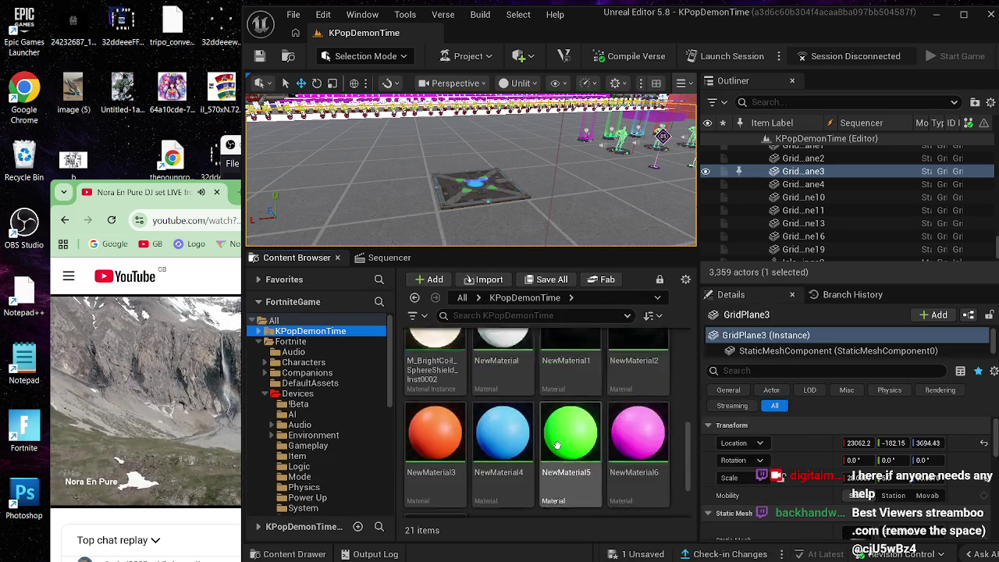
right_click(530, 450)
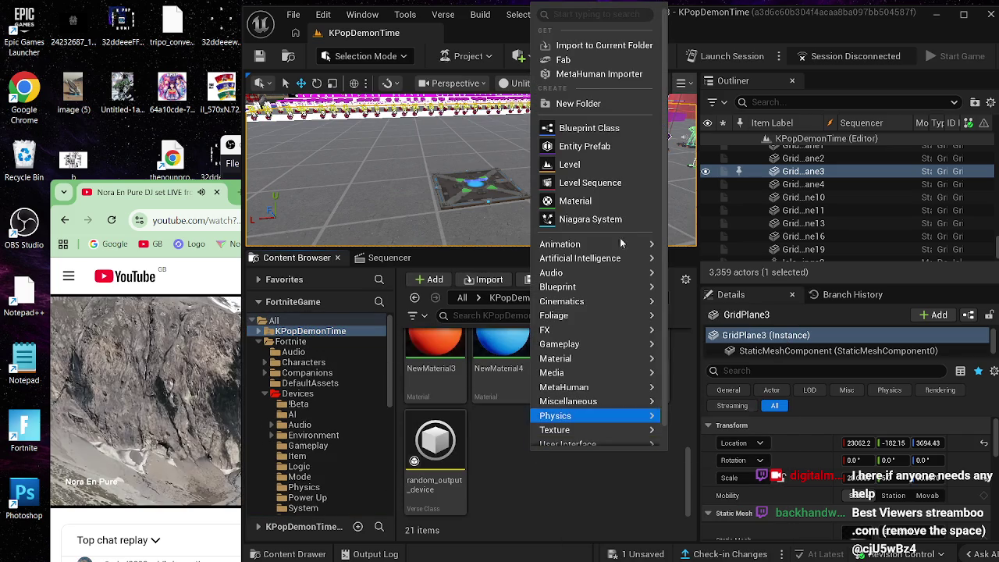
left_click(581, 105)
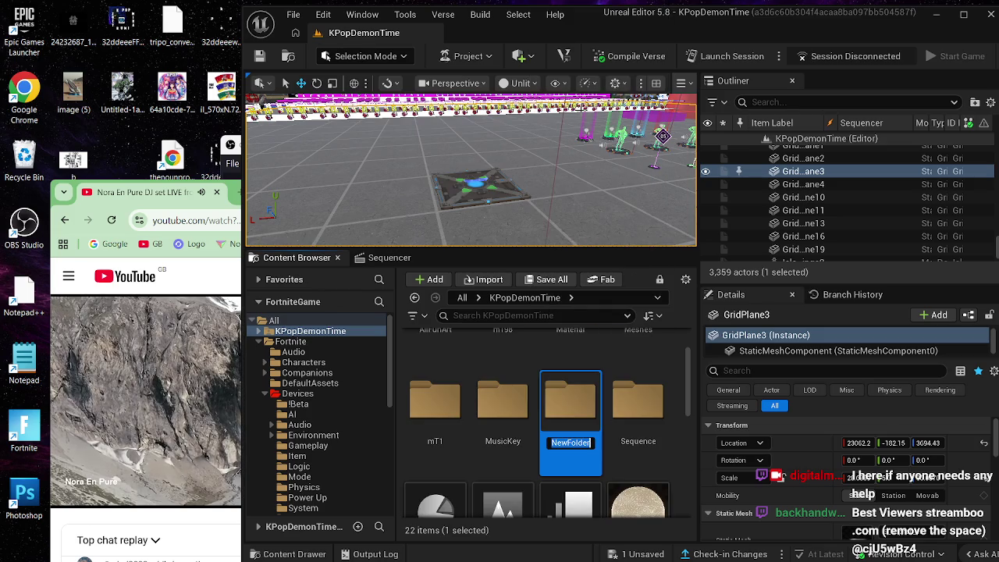
type("FBX")
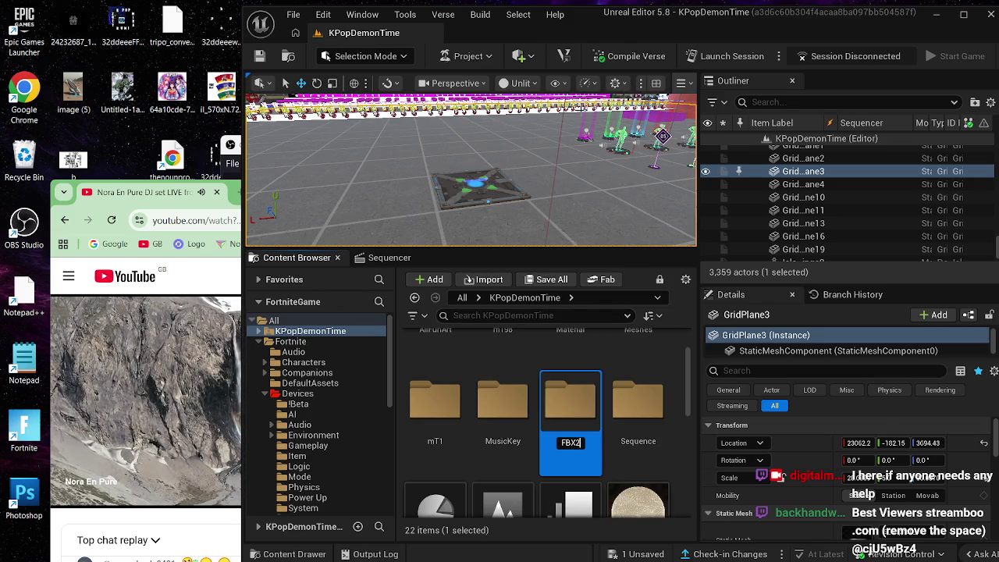
type("2")
key("Return")
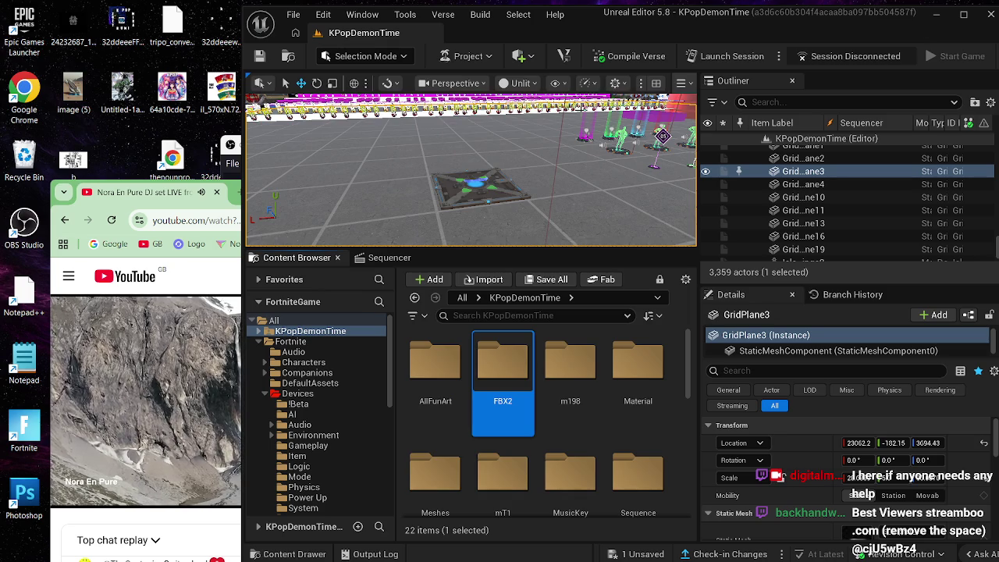
double_click(503, 361)
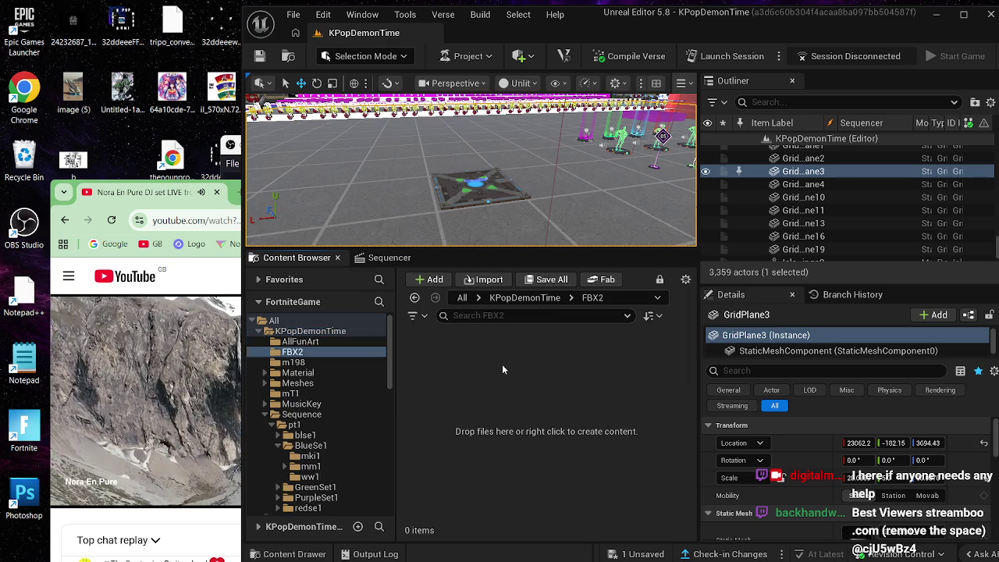
Step: Close the BSeq0027 timeline and drag the tripo FBX from the desktop into FBX2
left_click(389, 258)
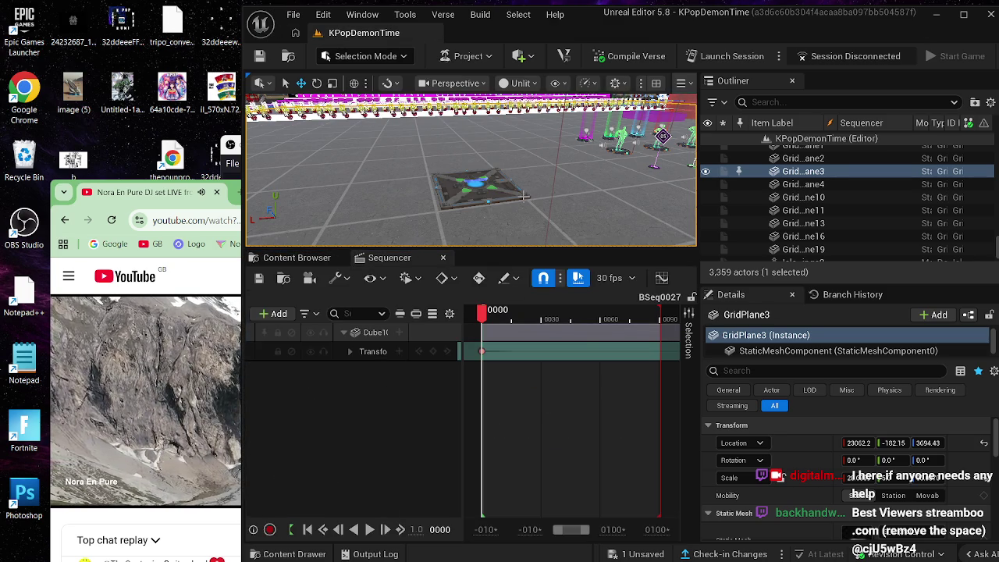
left_click(443, 258)
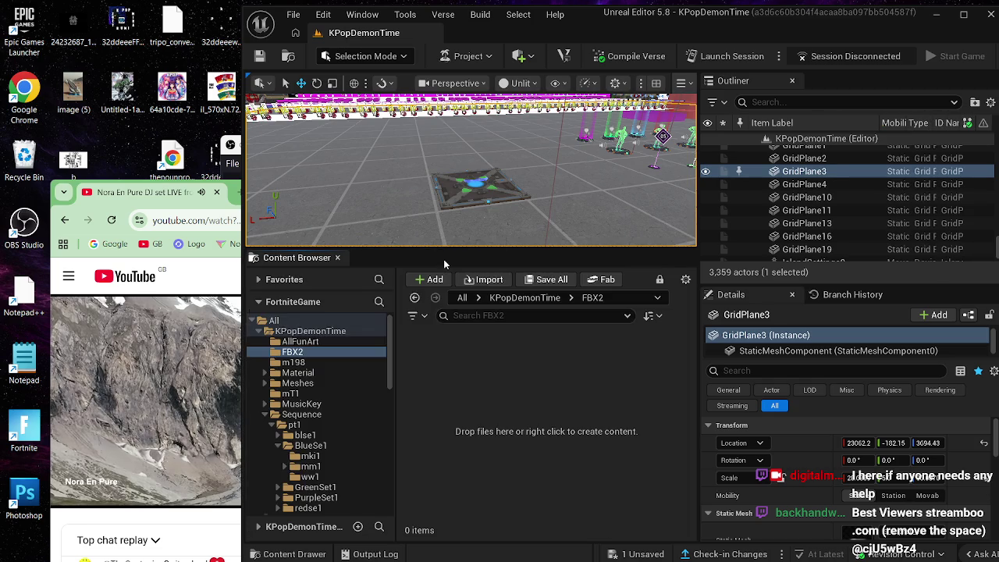
left_click_drag(170, 35, 456, 355)
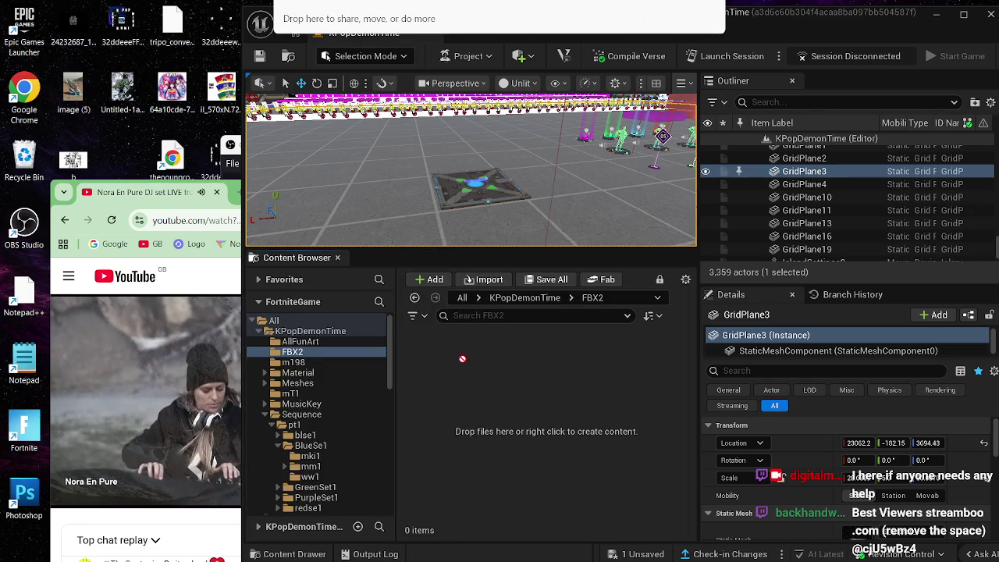
left_click_drag(595, 484, 591, 476)
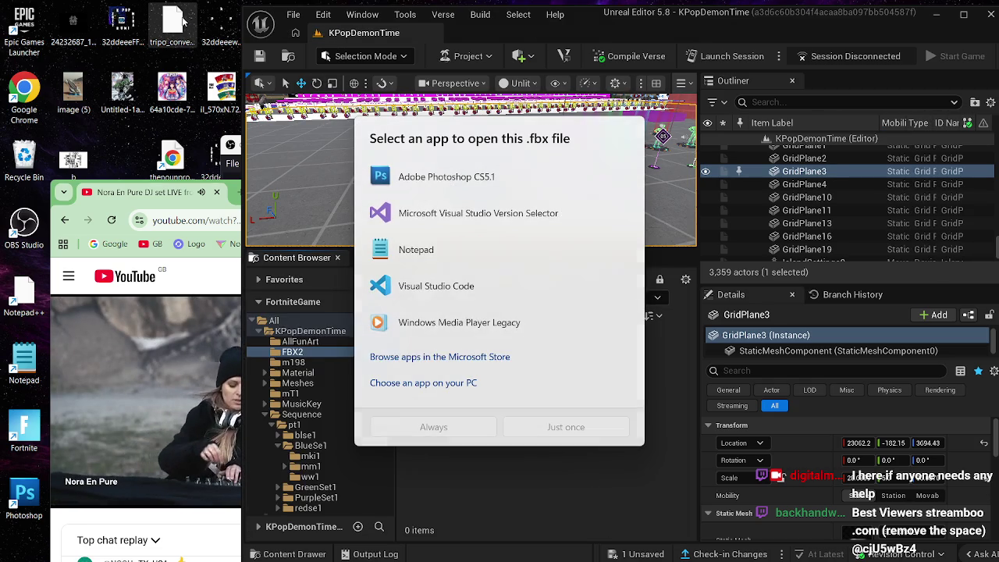
key("Escape")
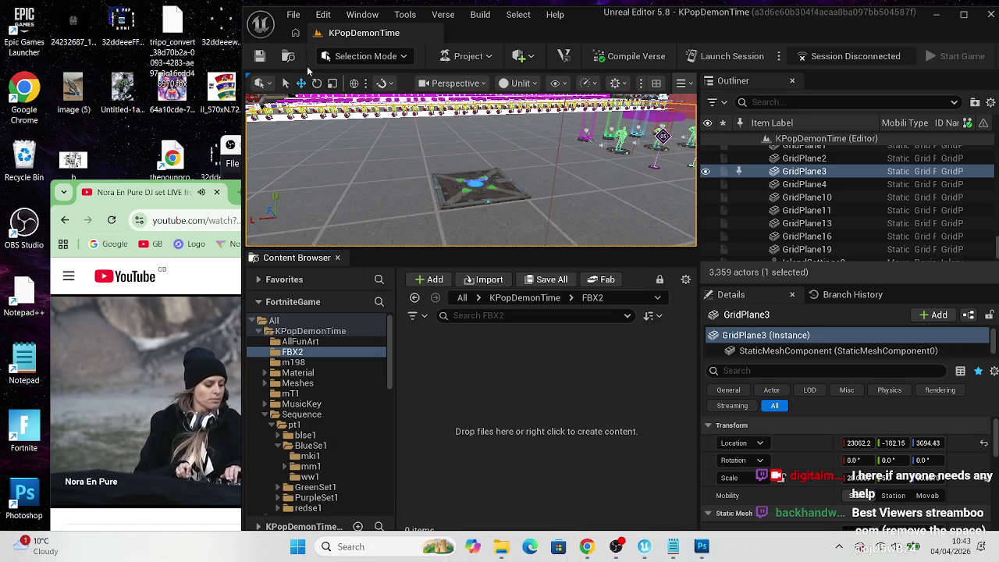
Step: Delete the tripo file from the desktop and close the Photoshop image (5).jpg window
right_click(187, 23)
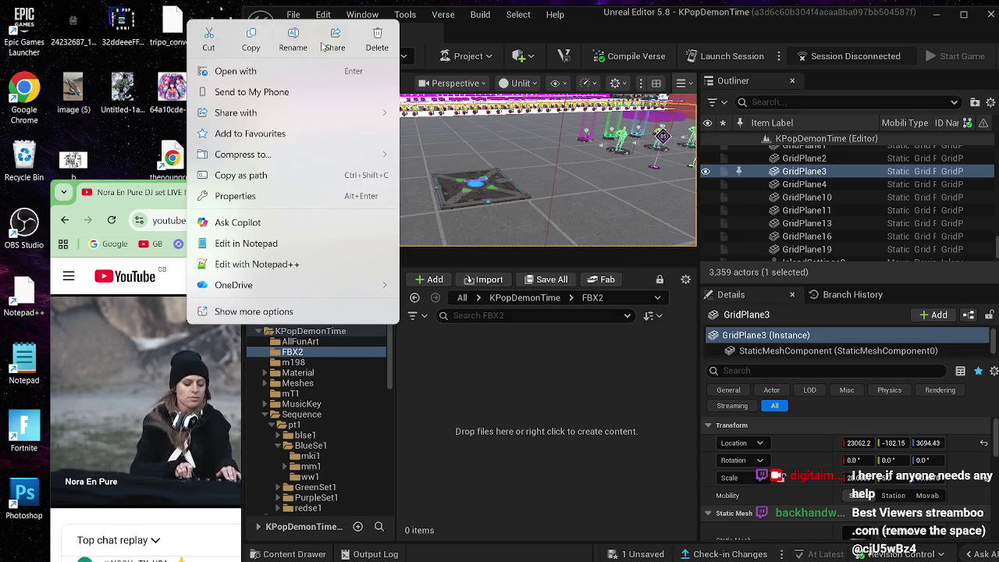
left_click(378, 37)
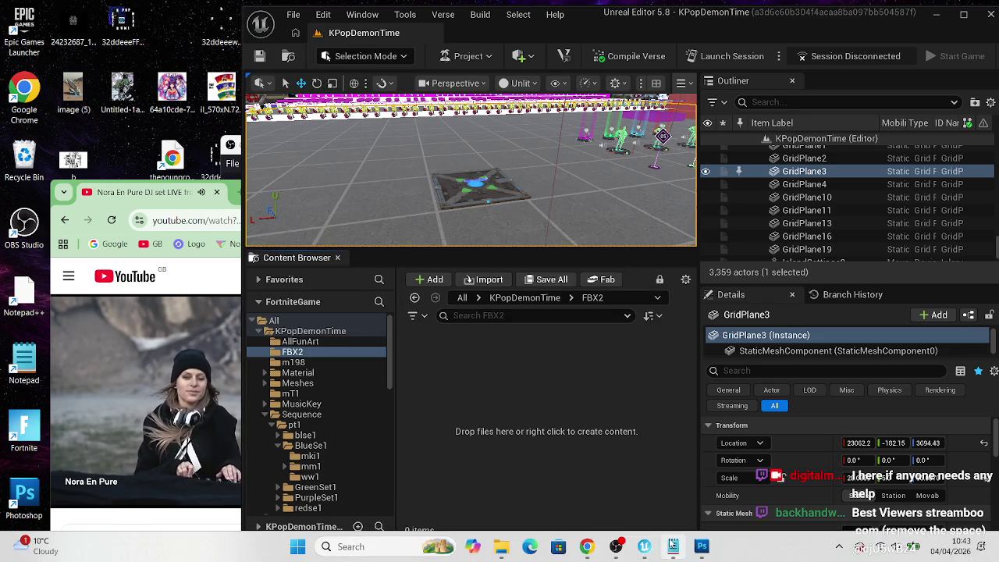
mouse_move(652, 549)
mouse_move(700, 549)
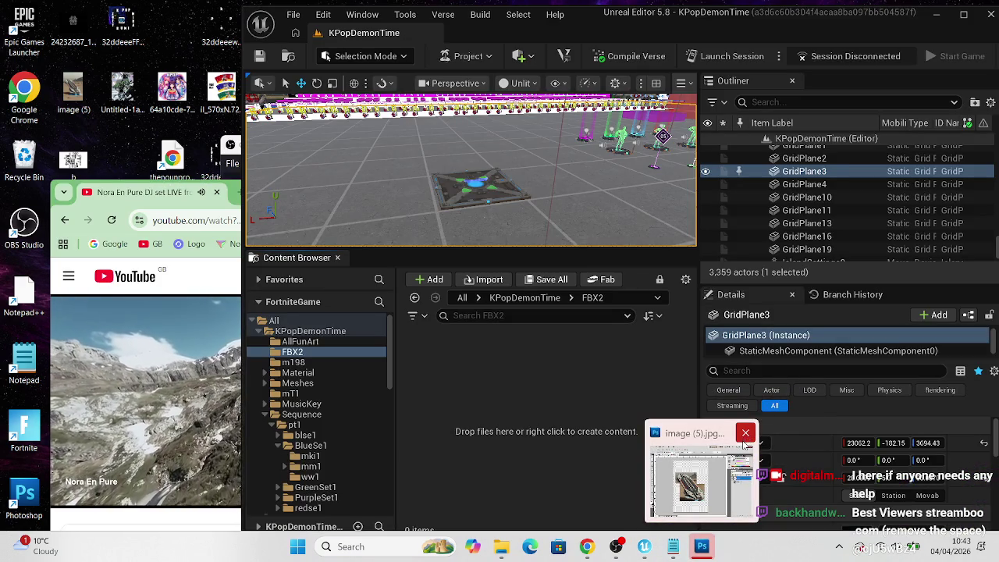
left_click(746, 434)
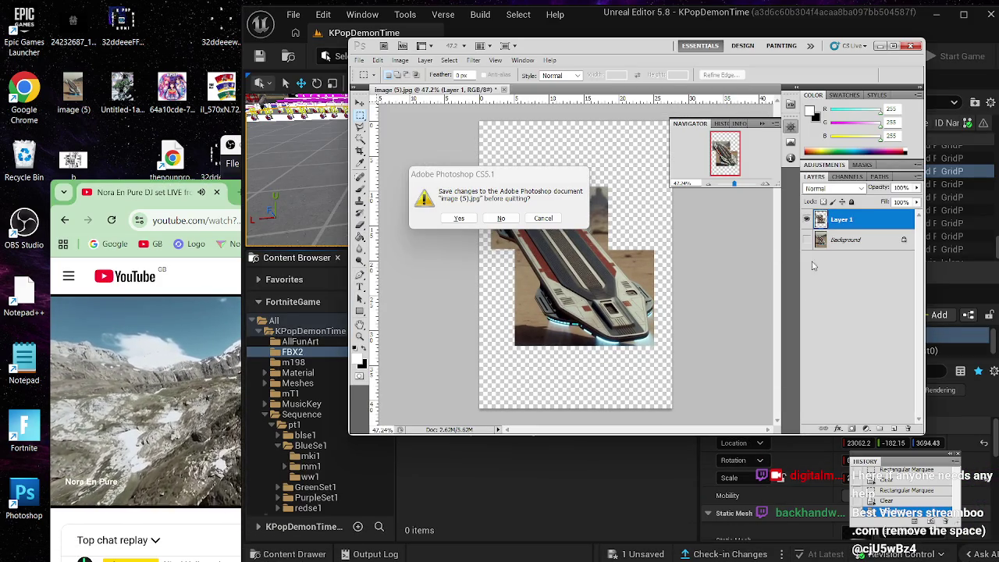
Step: Quit Photoshop without saving image (5).jpg, then bring up the Windows Start menu
left_click(500, 219)
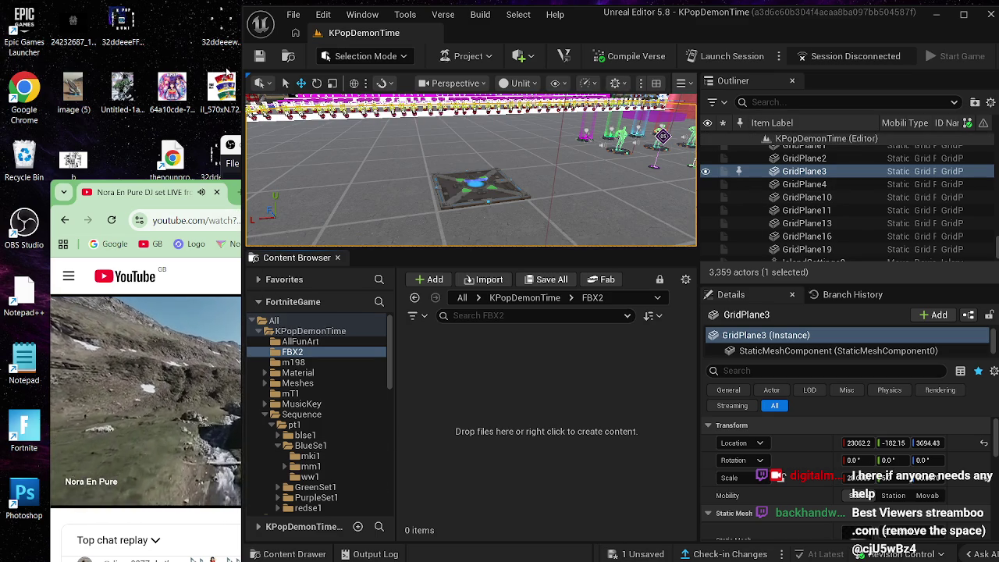
key("super")
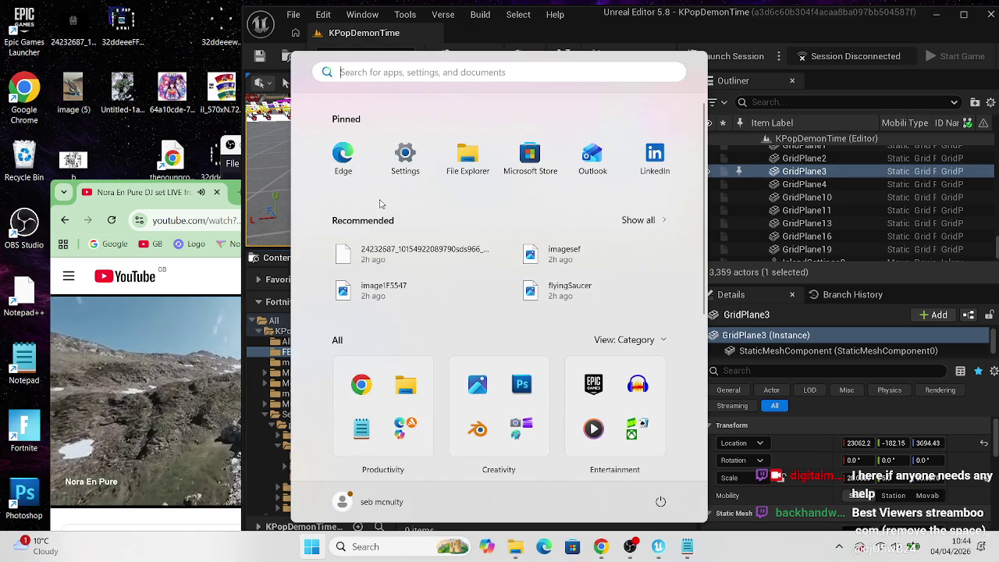
Step: Open Downloads in File Explorer, select the newest FBX, then widen Chrome and open a new tab
left_click(515, 546)
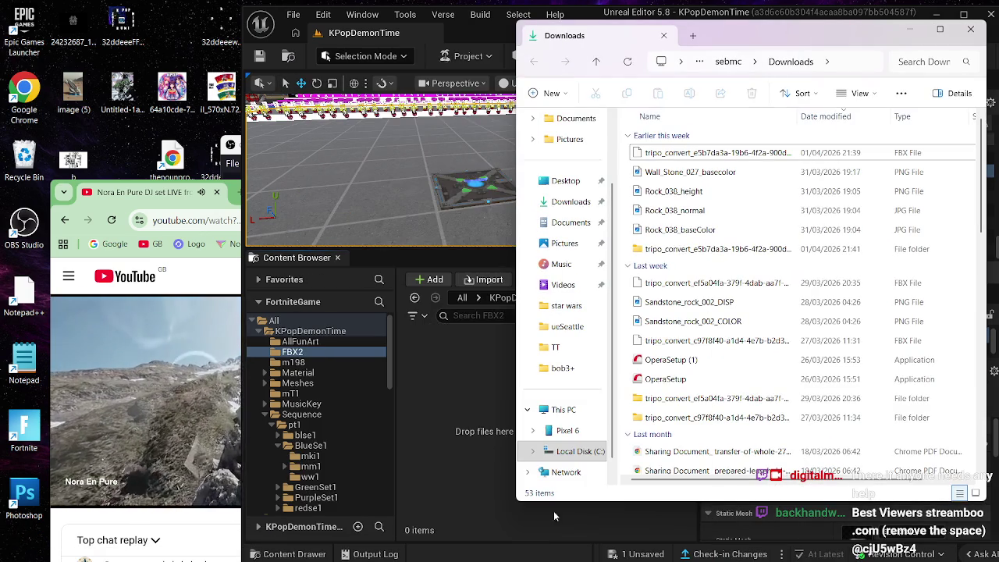
left_click(696, 158)
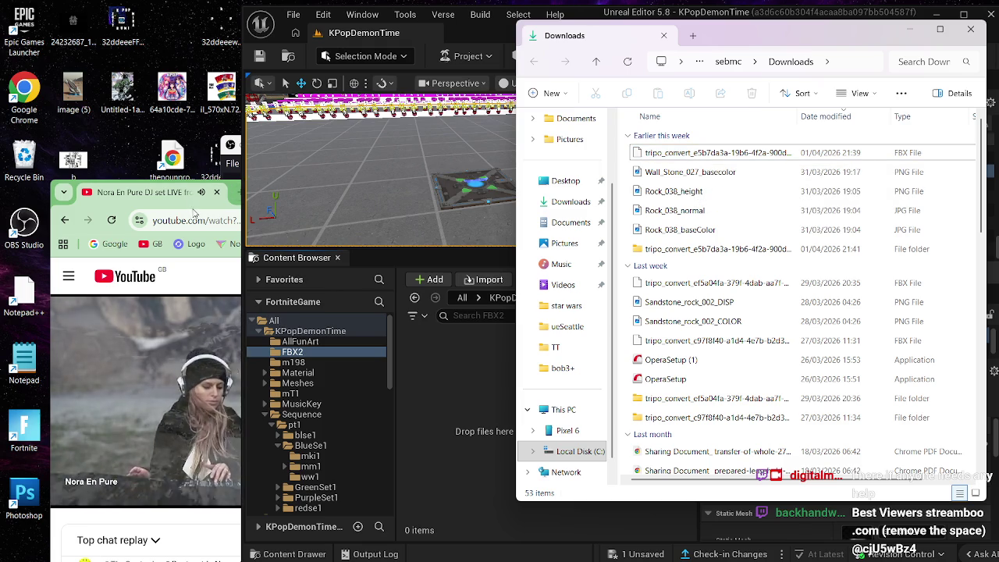
left_click_drag(242, 226, 432, 227)
key("ctrl+t")
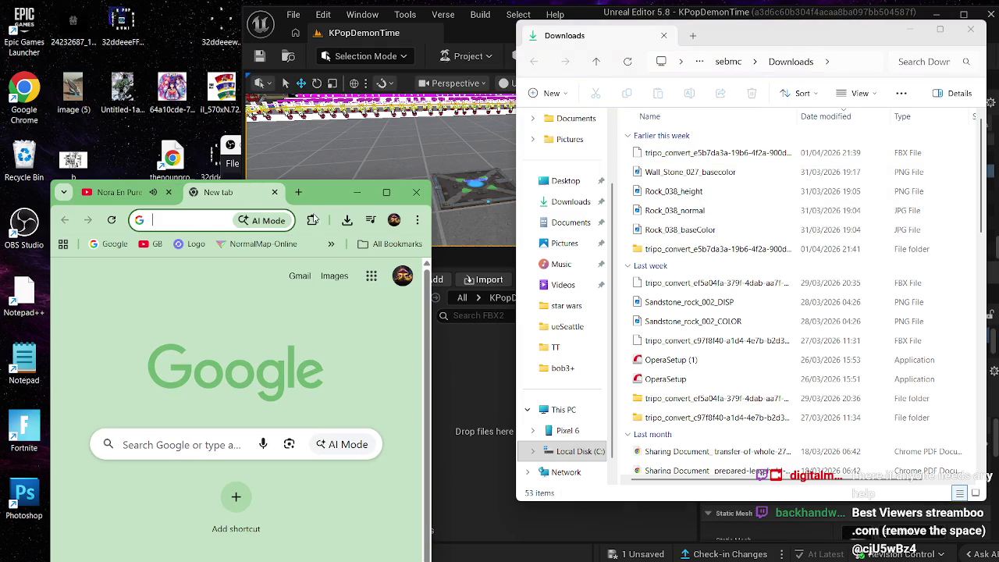
Step: Go to the My Models page on Tripo AI for Web from the bookmarks
left_click(332, 243)
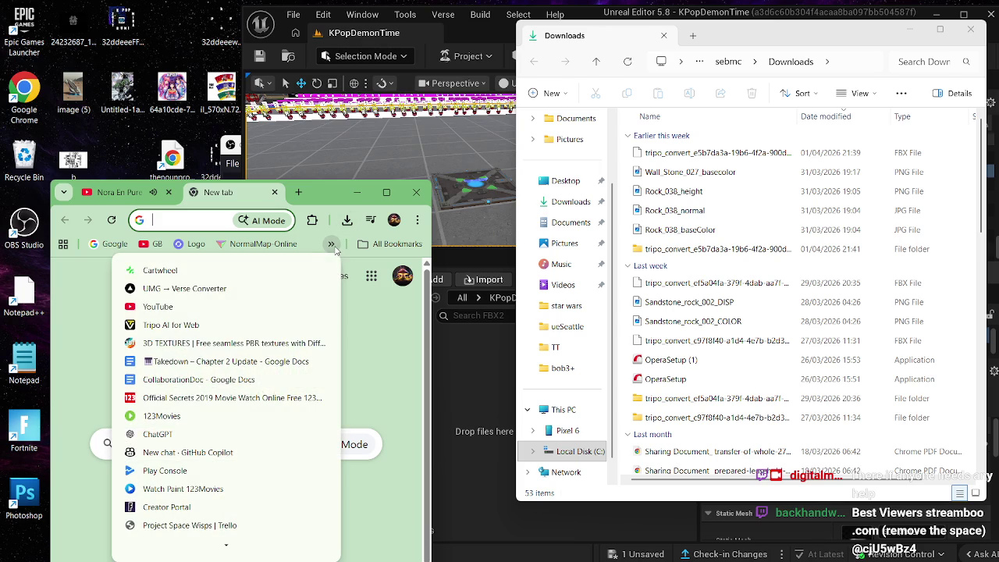
left_click(286, 326)
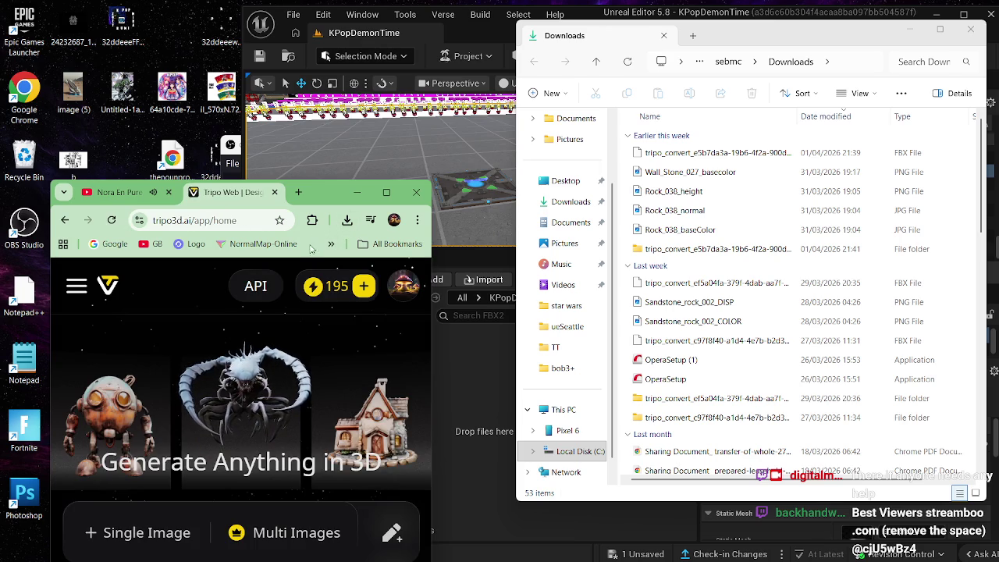
left_click(76, 290)
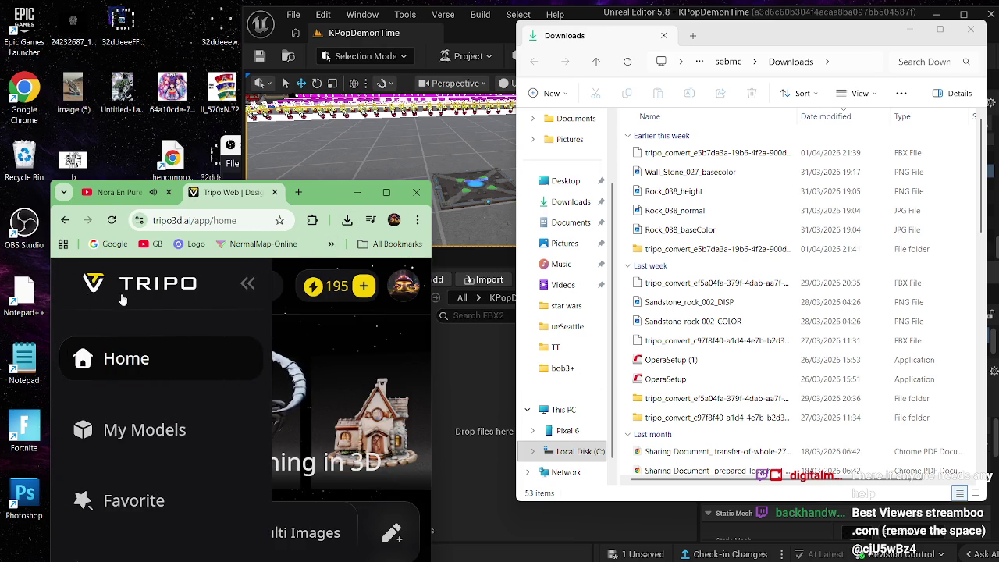
left_click(179, 429)
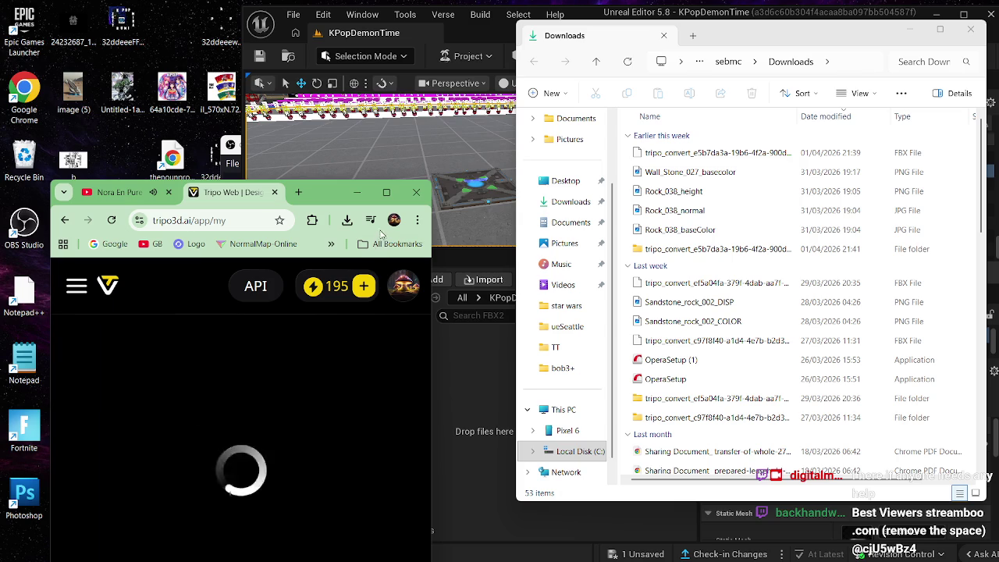
Step: Maximize the browser window and download the spaceship model as GLB
left_click_drag(328, 192, 463, 29)
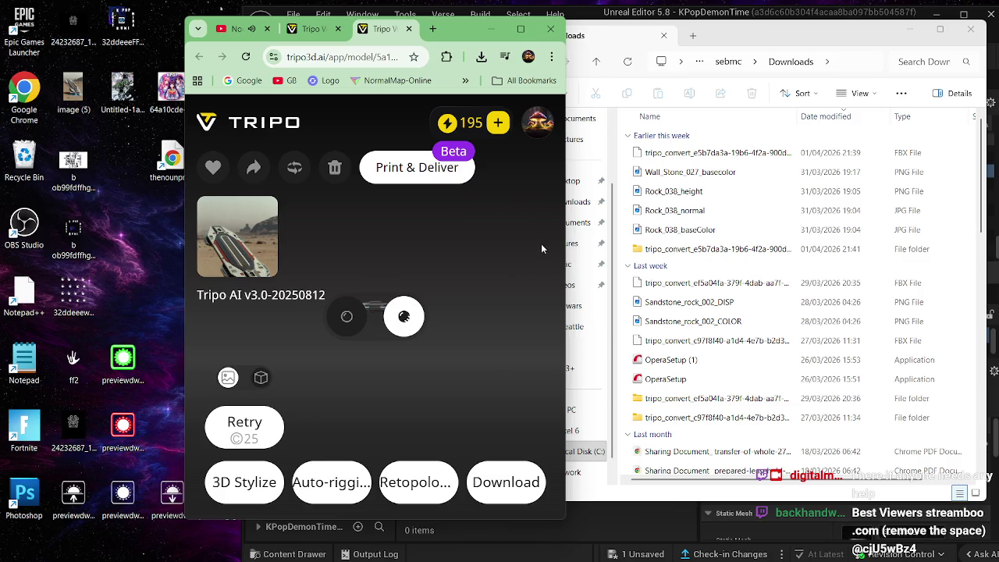
left_click(529, 32)
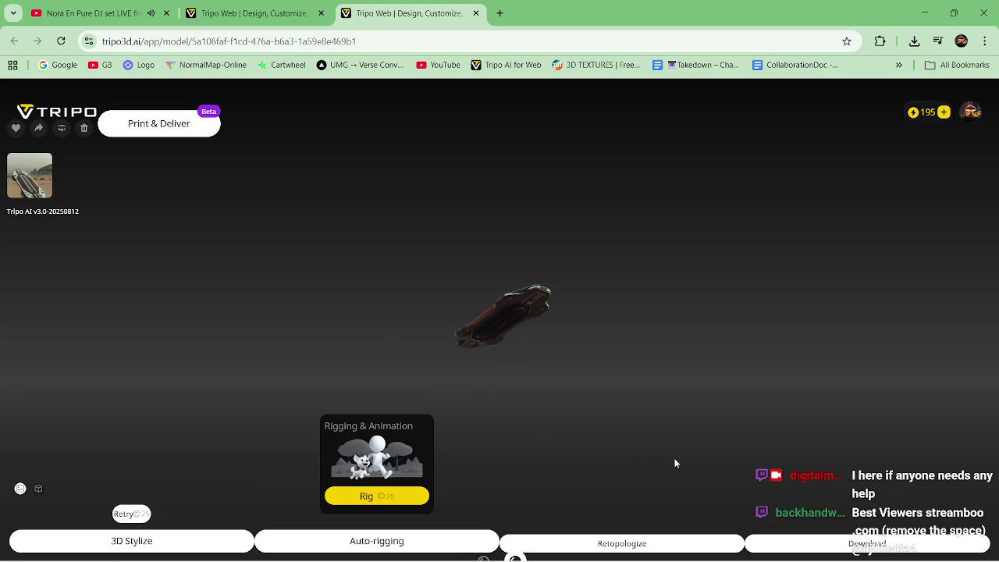
left_click(846, 543)
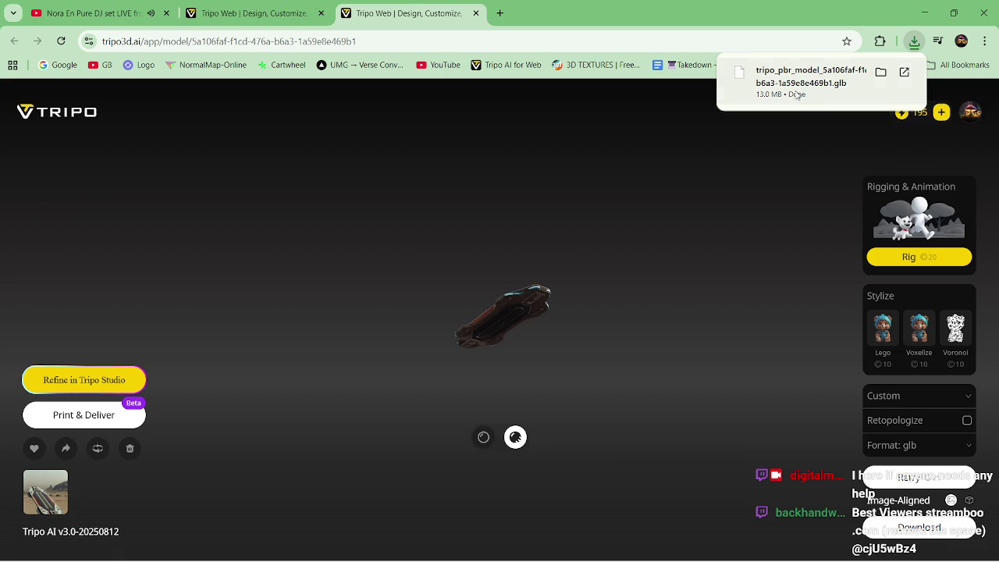
Step: Download the spaceship as FBX with the Unreal Engine preset, then restore Chrome and move it right
left_click(931, 445)
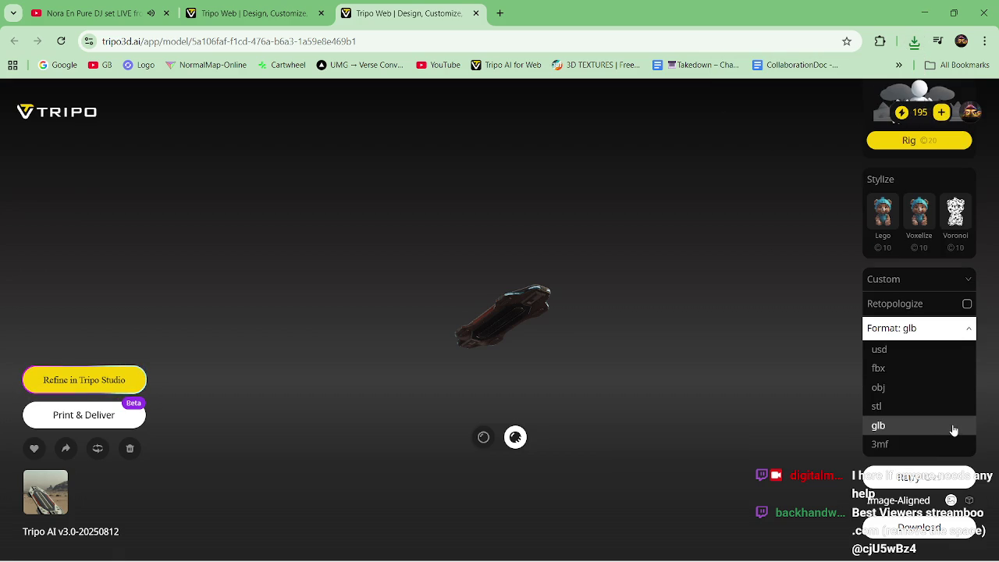
left_click(948, 367)
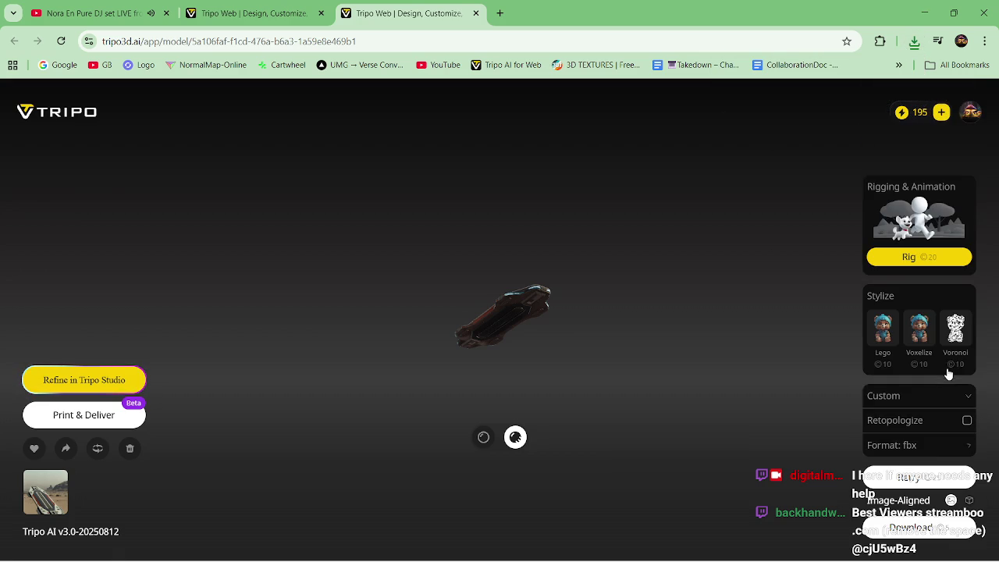
left_click(940, 395)
scroll(960, 382, "down", 2)
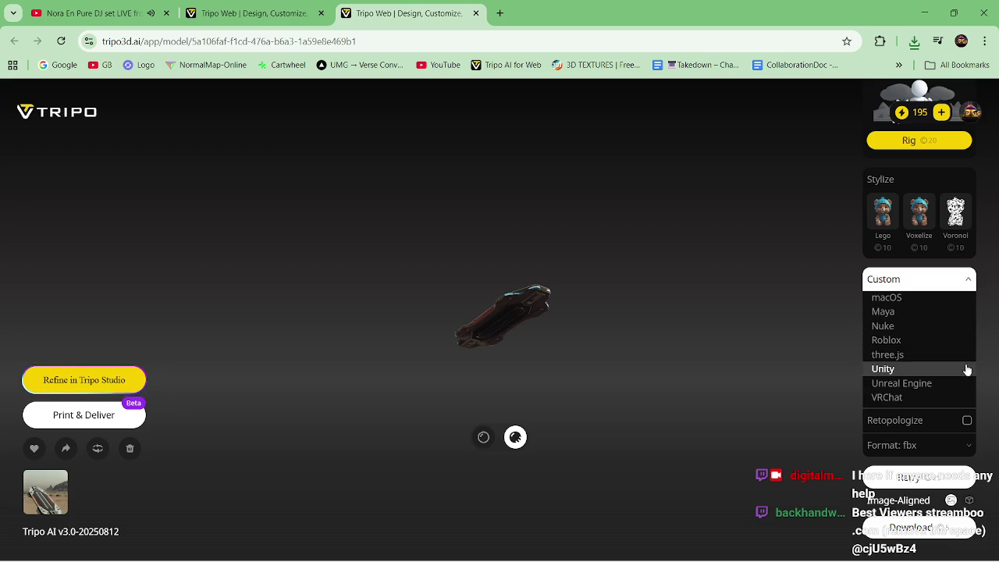
left_click(941, 383)
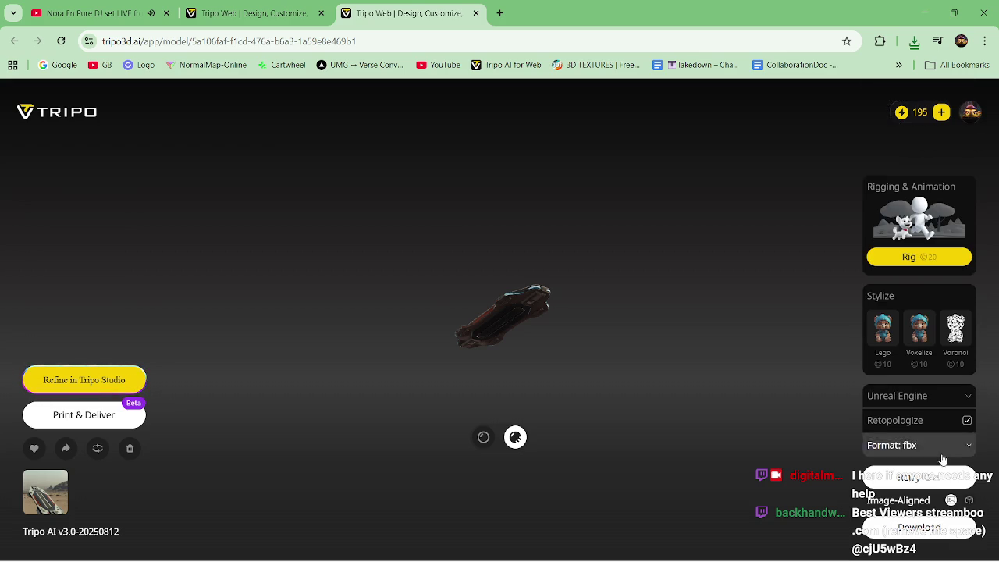
left_click(932, 527)
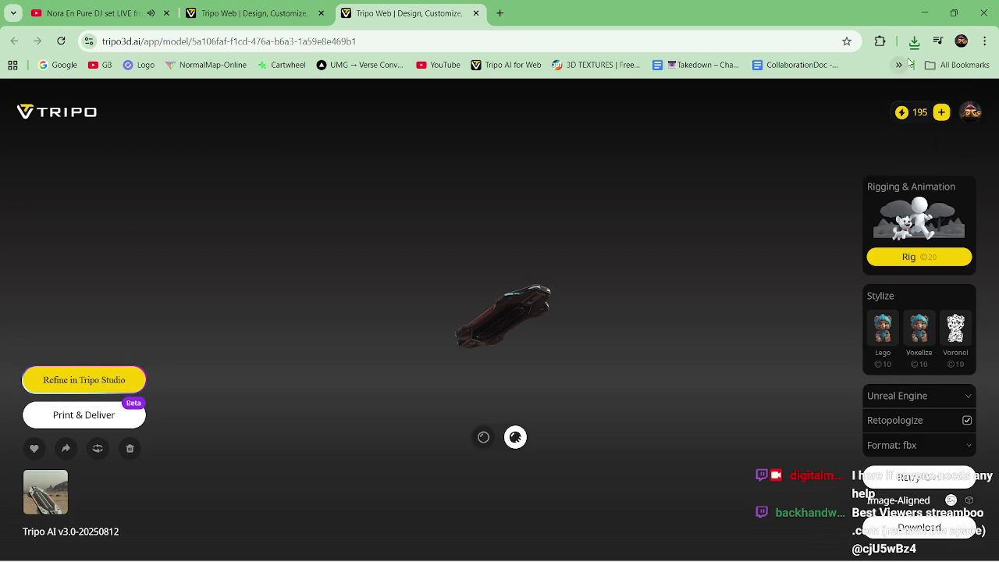
left_click(953, 13)
mouse_move(434, 69)
left_mouse_down()
mouse_move(200, 101)
mouse_move(455, 61)
mouse_move(758, 179)
left_mouse_up()
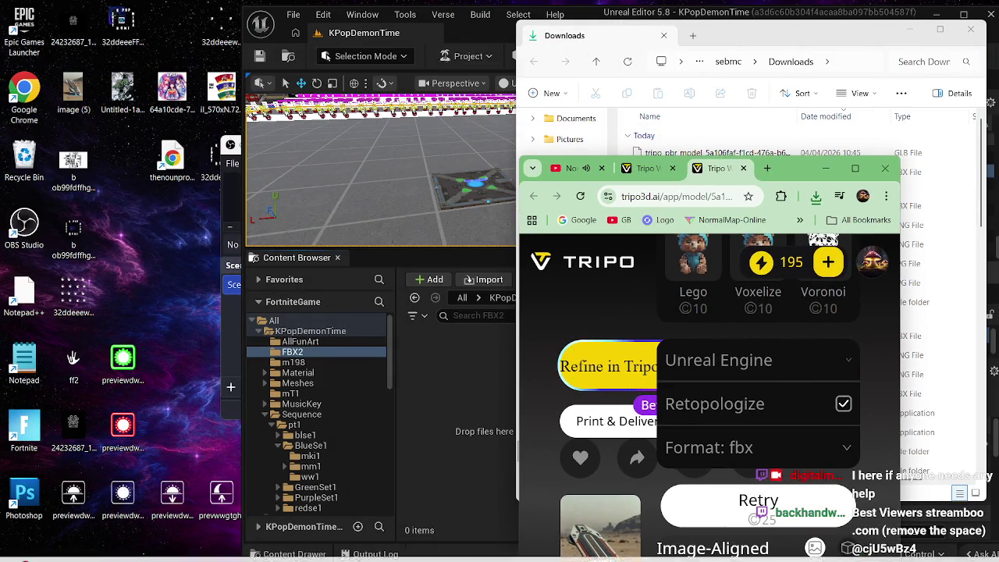
Step: Tear YouTube into its own window, minimize Tripo, and drag the tripo_pbr_model GLB into the Content Browser
mouse_move(437, 560)
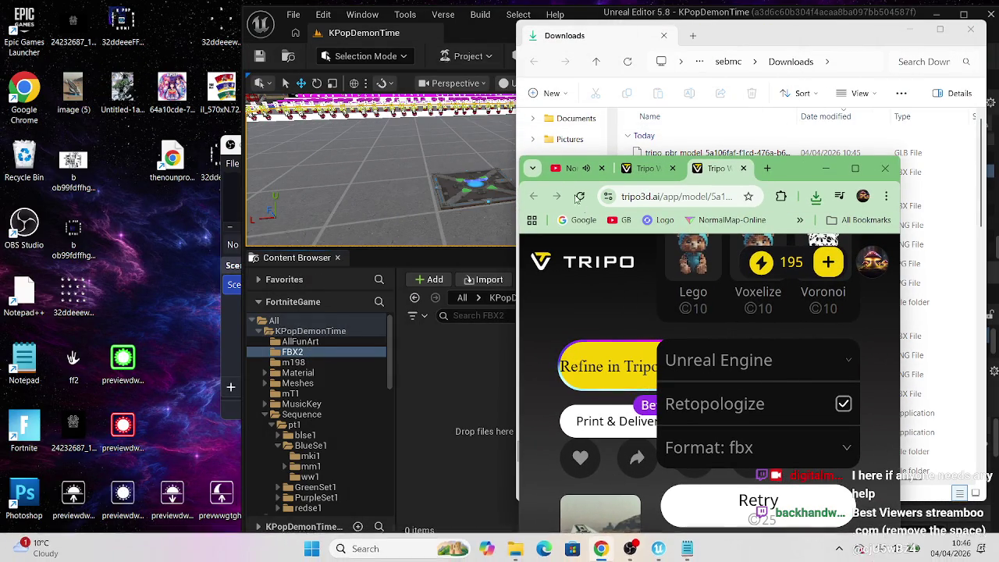
mouse_move(564, 172)
left_mouse_down()
mouse_move(87, 201)
mouse_move(31, 179)
mouse_move(56, 195)
mouse_move(115, 203)
left_mouse_up()
left_click_drag(328, 202, 178, 217)
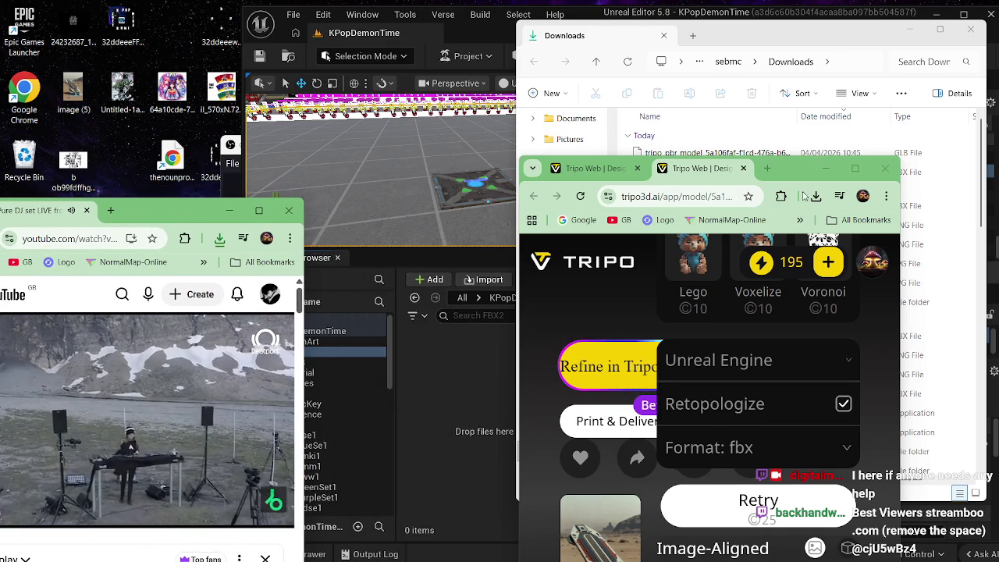
left_click(827, 171)
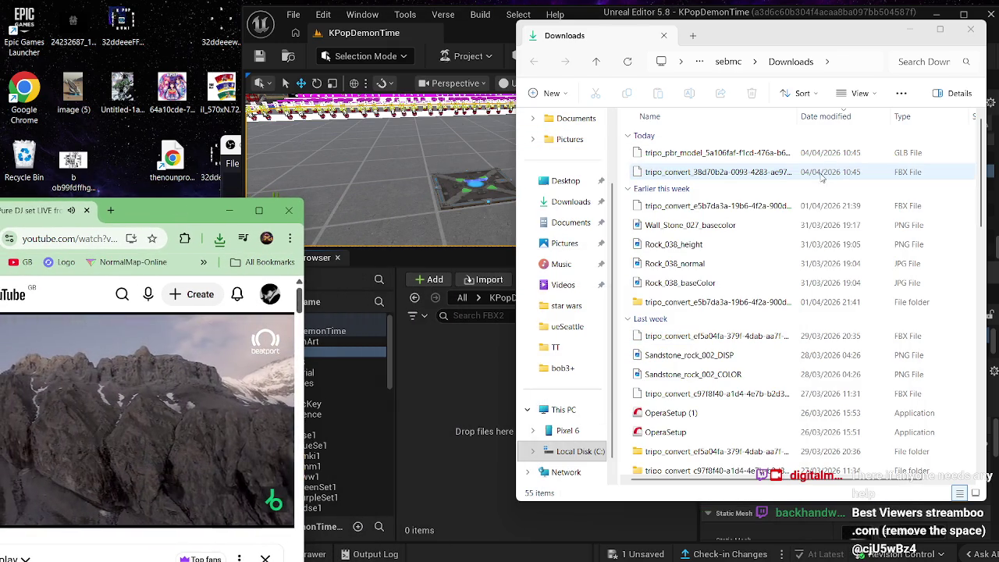
mouse_move(727, 153)
left_mouse_down()
mouse_move(608, 203)
mouse_move(451, 454)
mouse_move(455, 409)
left_mouse_up()
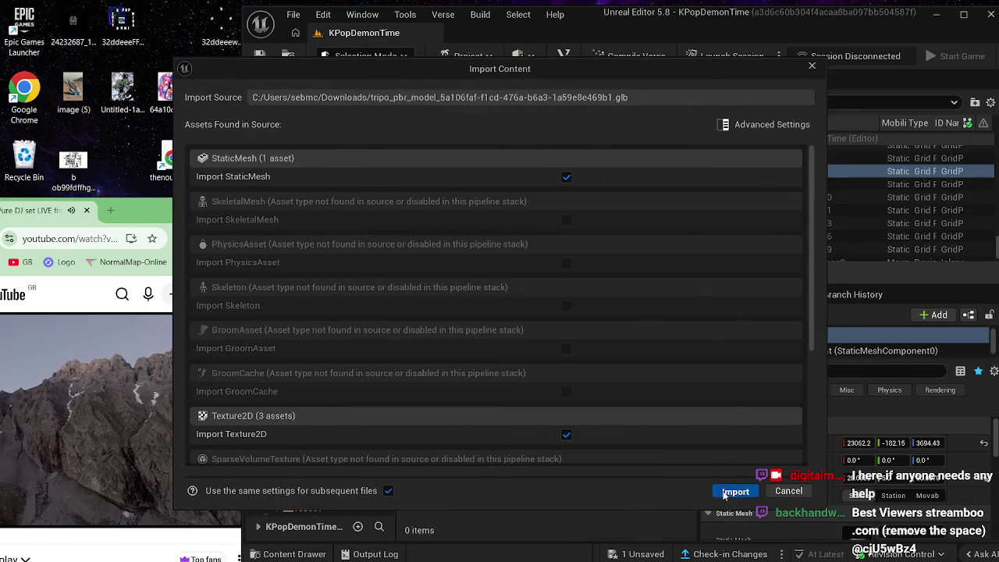
Step: Import the tripo_pbr_model GLB with StaticMesh and its three Texture2D assets enabled
left_click(729, 491)
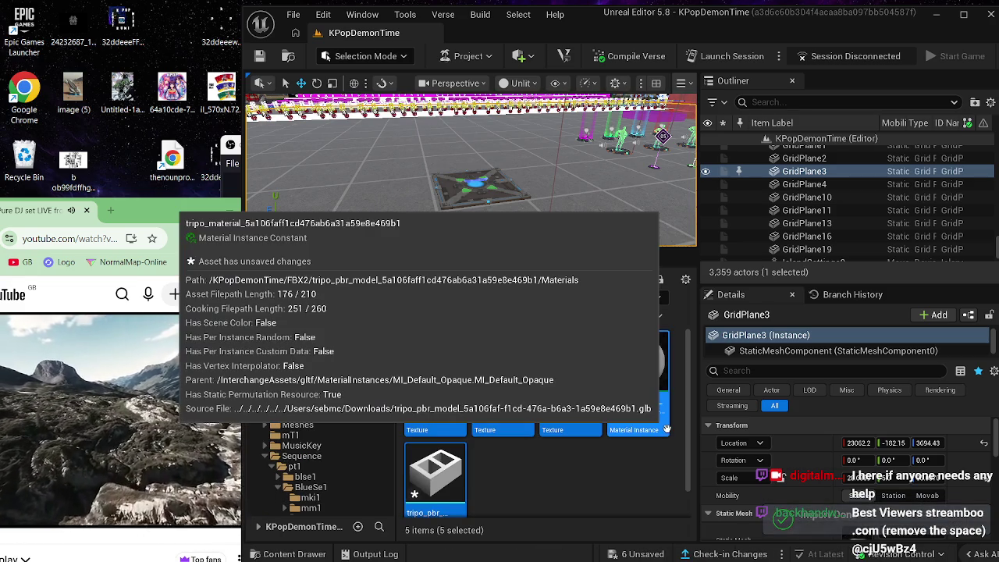
Step: Deselect the five imported assets and dismiss the Content Browser's asset creation menu
left_click(595, 471)
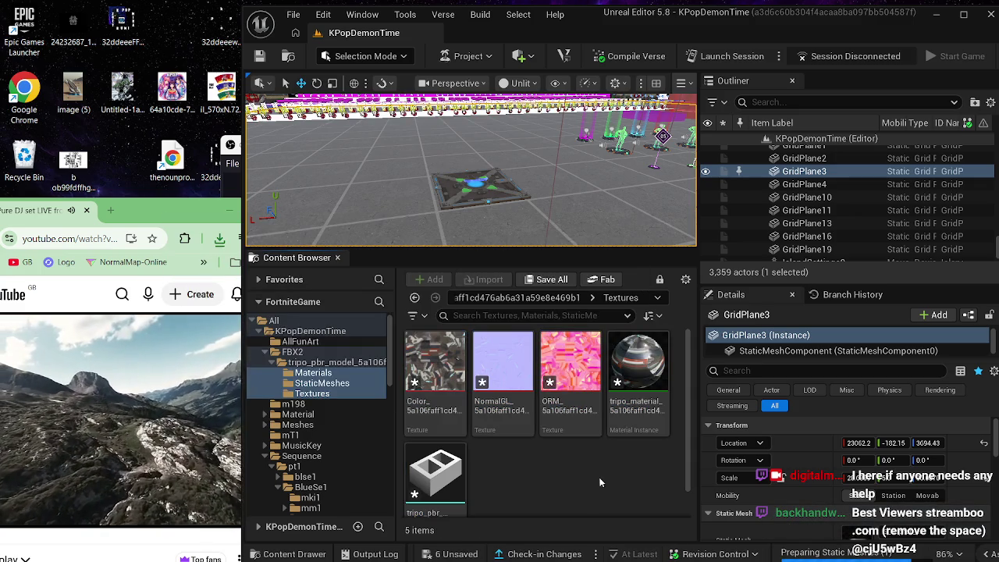
mouse_move(468, 195)
left_mouse_down()
mouse_move(546, 176)
mouse_move(507, 181)
left_mouse_up()
right_click(524, 484)
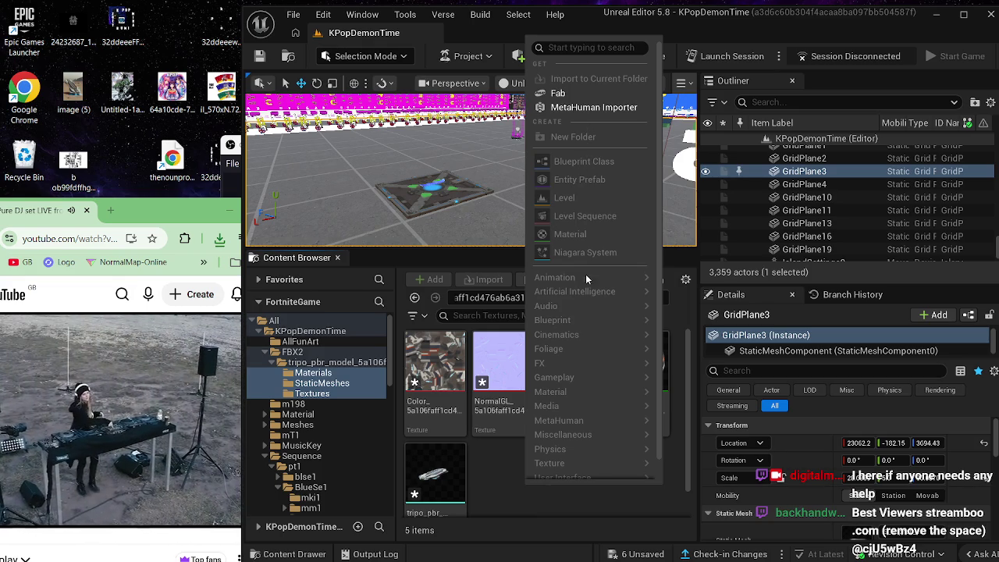
left_click(490, 472)
right_click(489, 472)
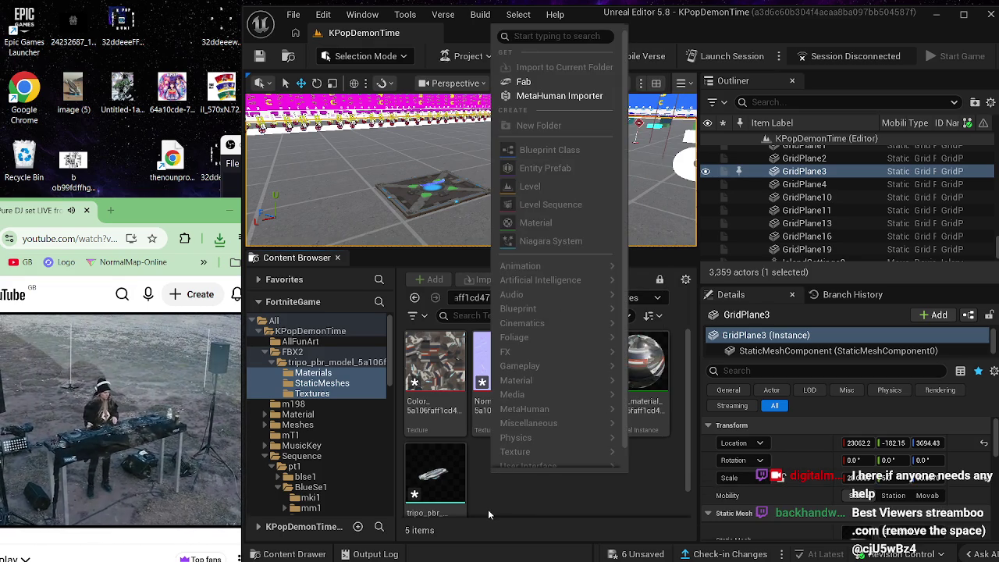
left_click(486, 513)
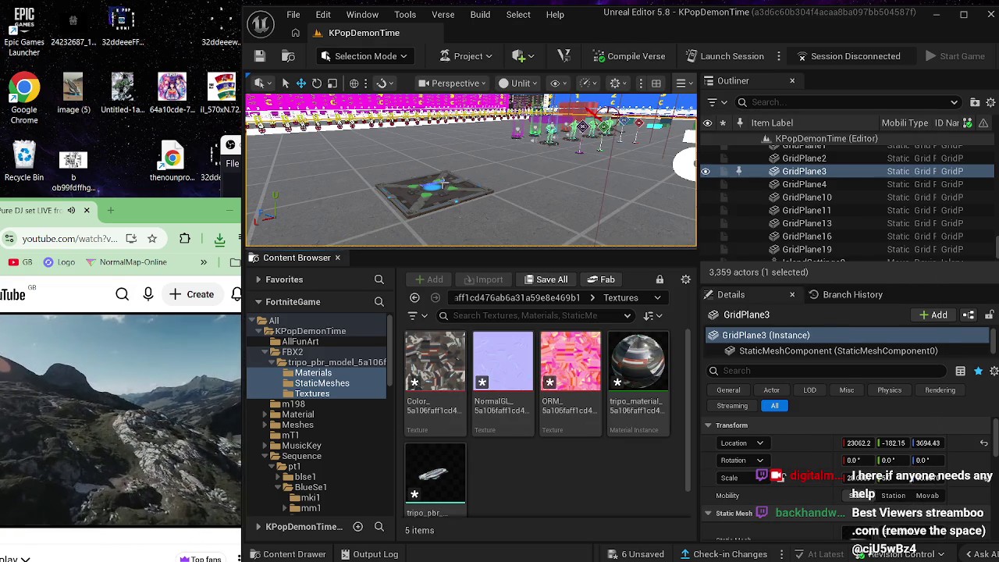
Step: Select the Driftboard Spawner in the level and show its StaticMeshComponent properties
left_click(440, 185)
scroll(880, 482, "down", 5)
scroll(879, 482, "up", 5)
left_click(820, 352)
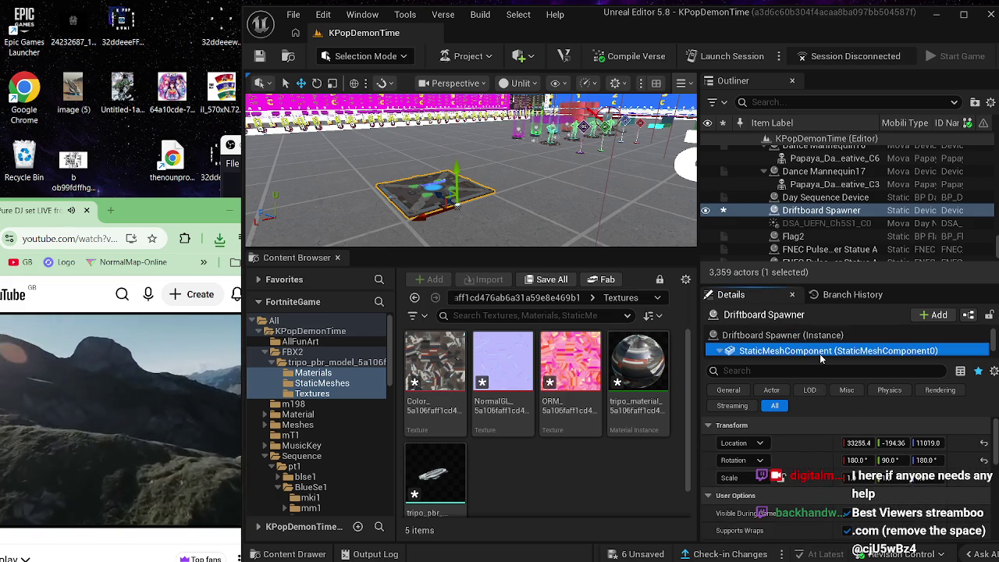
Step: Enlarge the Details panel and inspect the CreativePreviewOnlyMesh and EditorVehiclePreview components
scroll(827, 351, "down", 3)
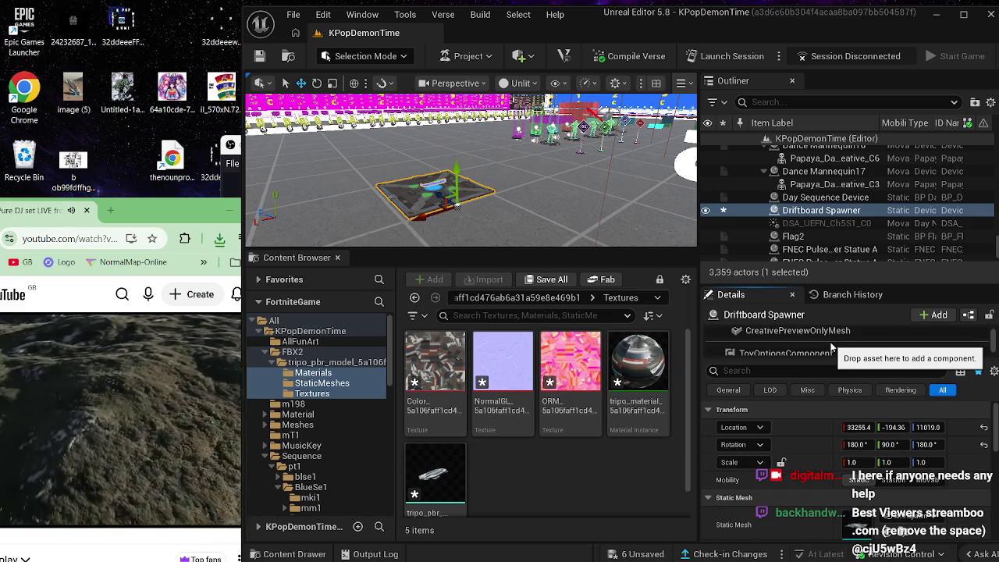
left_click_drag(865, 283, 865, 160)
scroll(879, 405, "down", 2)
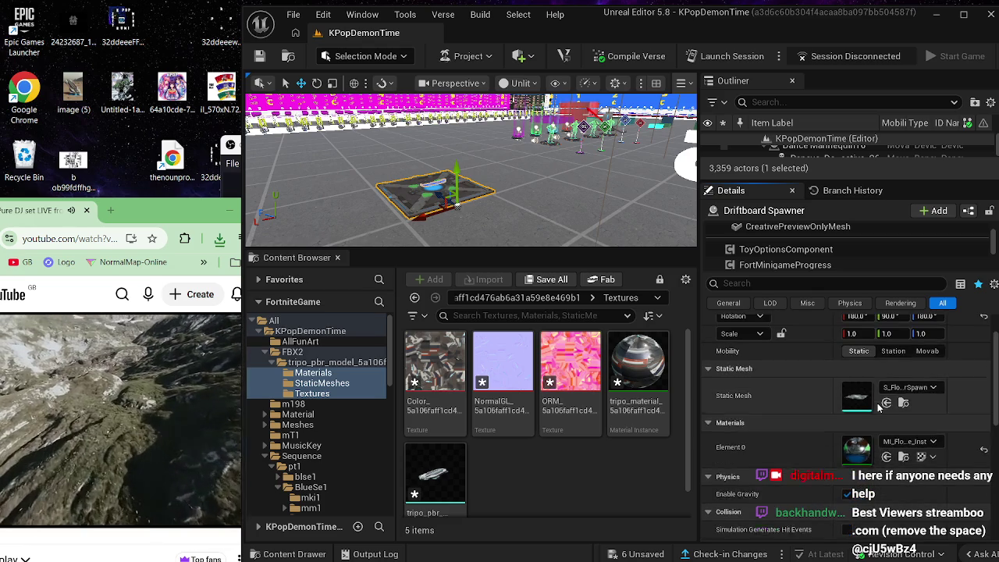
scroll(805, 238, "up", 1)
left_click(805, 247)
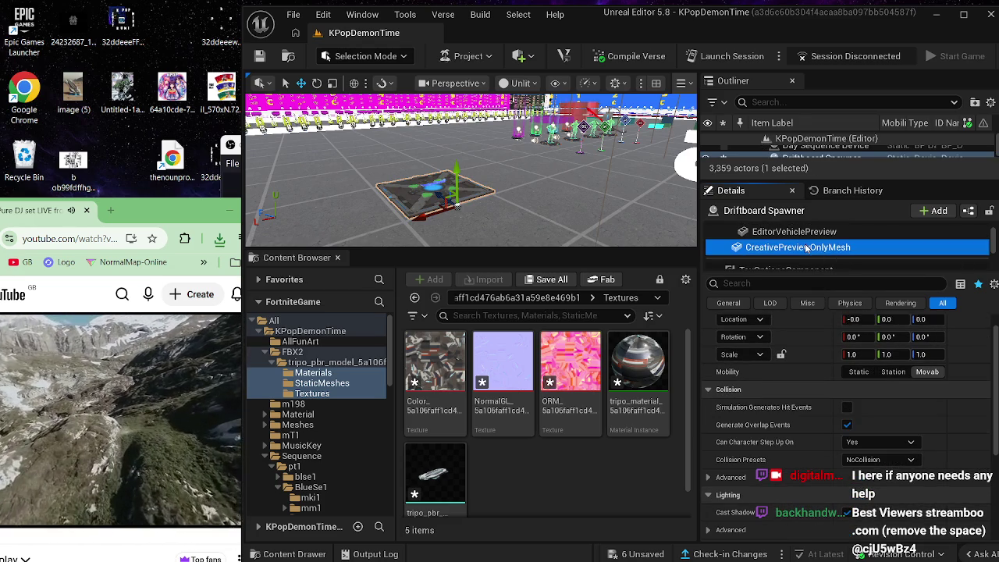
scroll(805, 246, "up", 1)
left_click(794, 252)
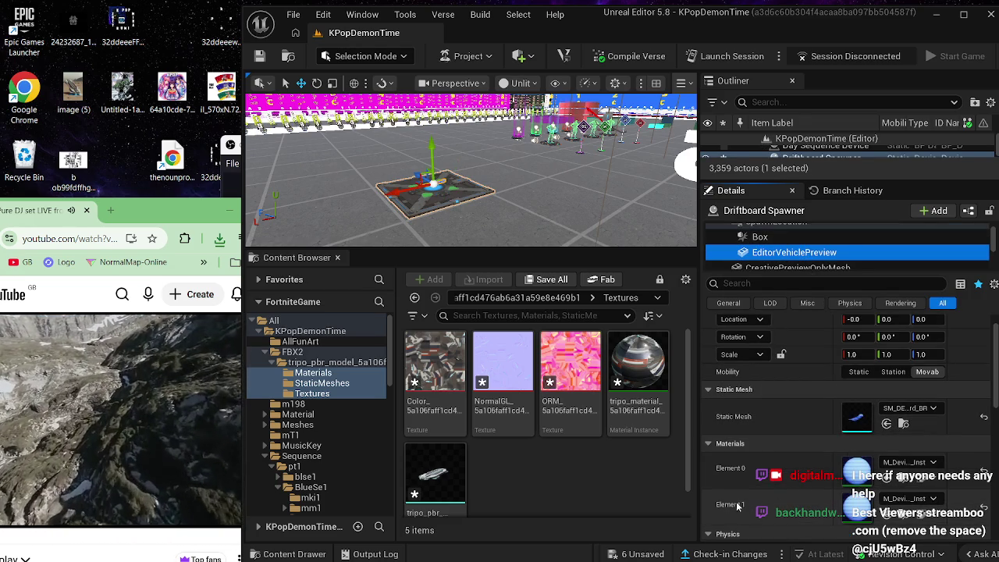
Step: Try the Tripo mesh on EditorVehiclePreview's Static Mesh slot, then open the mesh in its editor
mouse_move(434, 476)
left_mouse_down()
mouse_move(607, 477)
mouse_move(866, 426)
left_mouse_up()
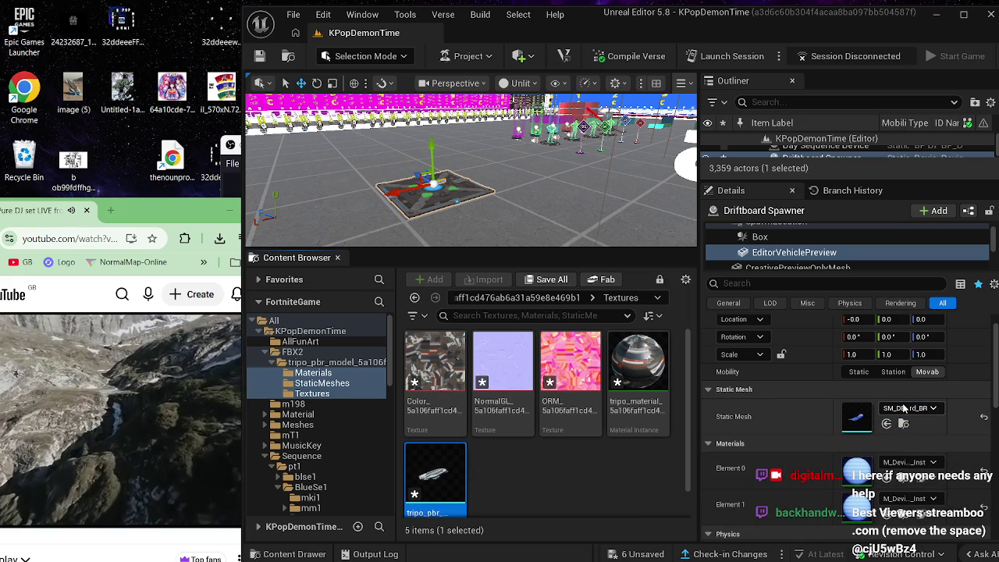
left_click(903, 408)
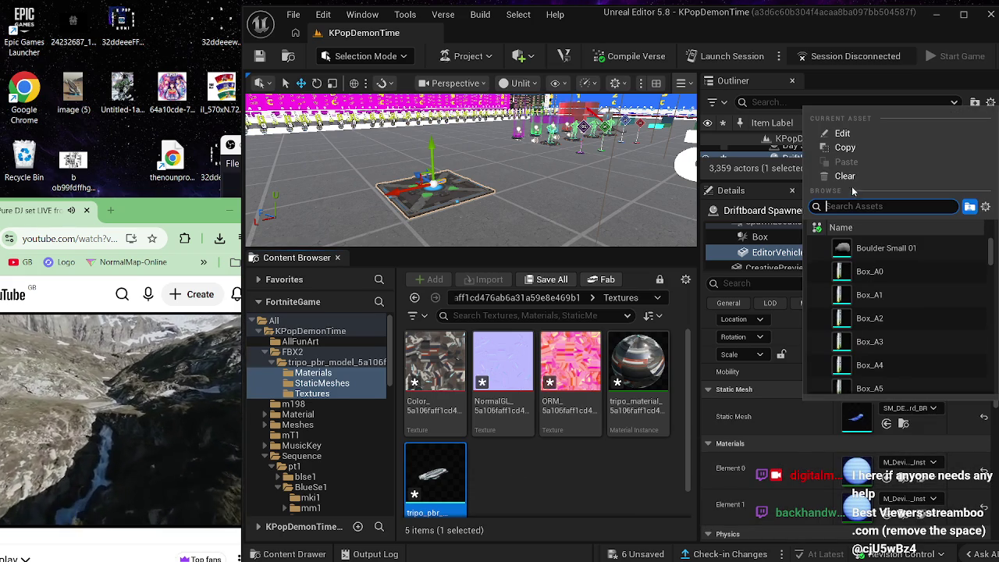
key("Escape")
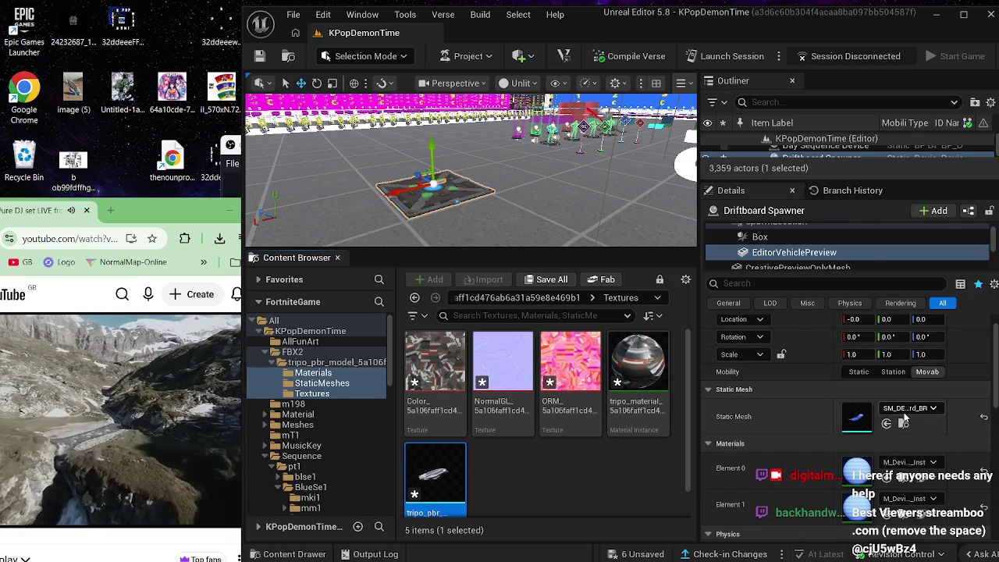
left_click(610, 499)
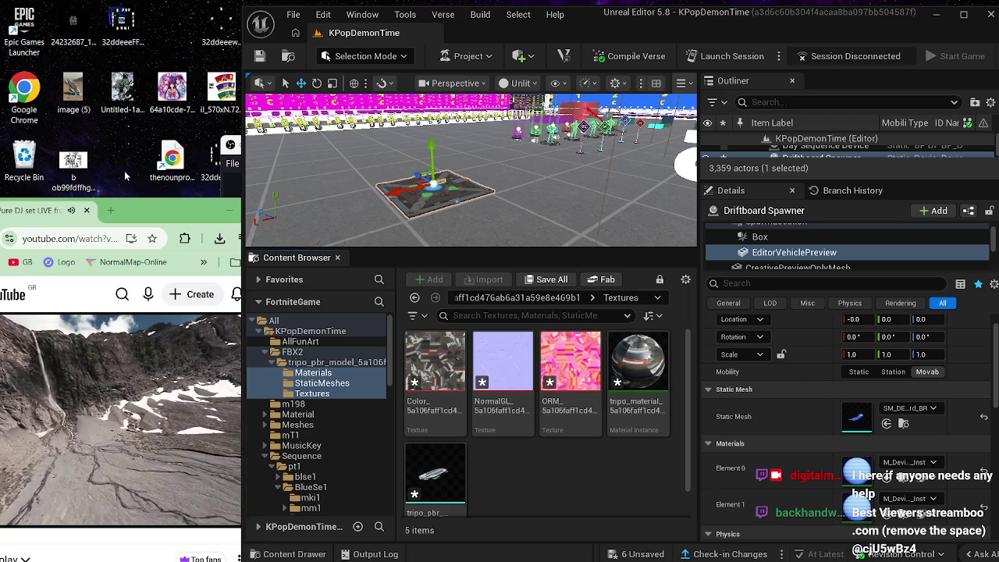
left_click(436, 480)
double_click(436, 480)
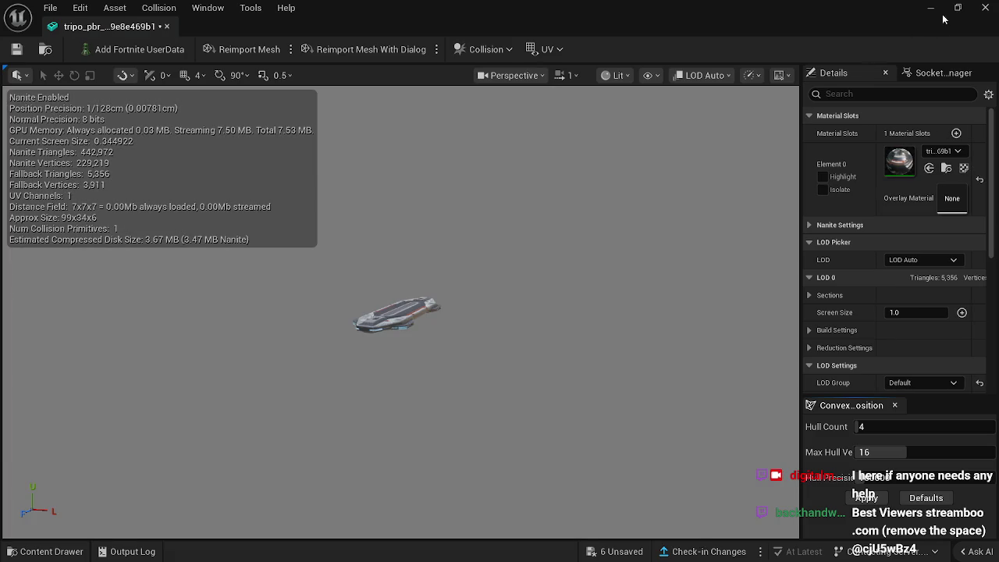
Step: Float the mesh editor, orbit around the hoverboard, then drag the mesh onto the preview's Static Mesh slot
left_click(957, 7)
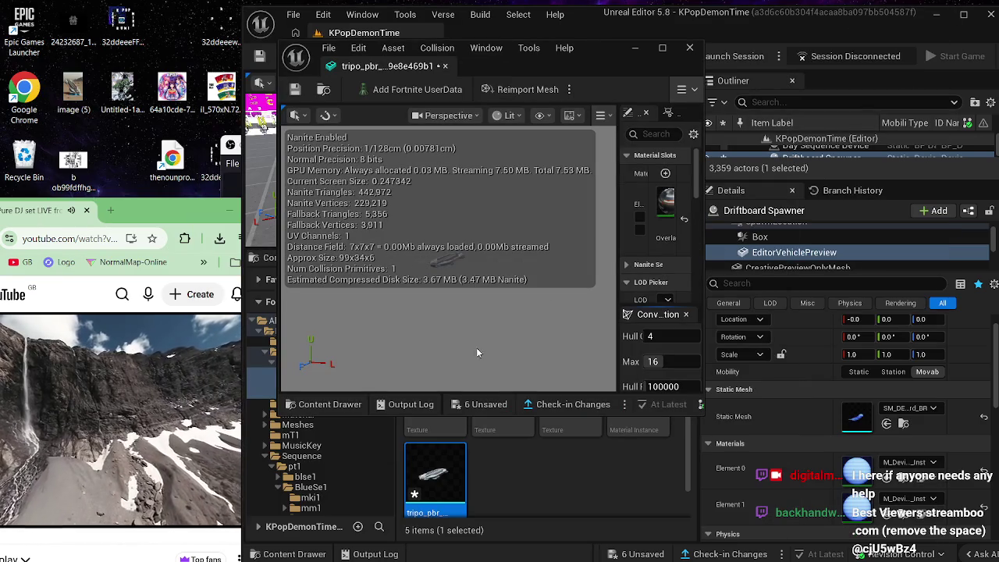
scroll(477, 349, "up", 5)
mouse_move(474, 357)
left_mouse_down()
mouse_move(515, 360)
mouse_move(526, 336)
mouse_move(565, 313)
mouse_move(486, 375)
left_mouse_up()
left_click_drag(553, 382, 585, 379)
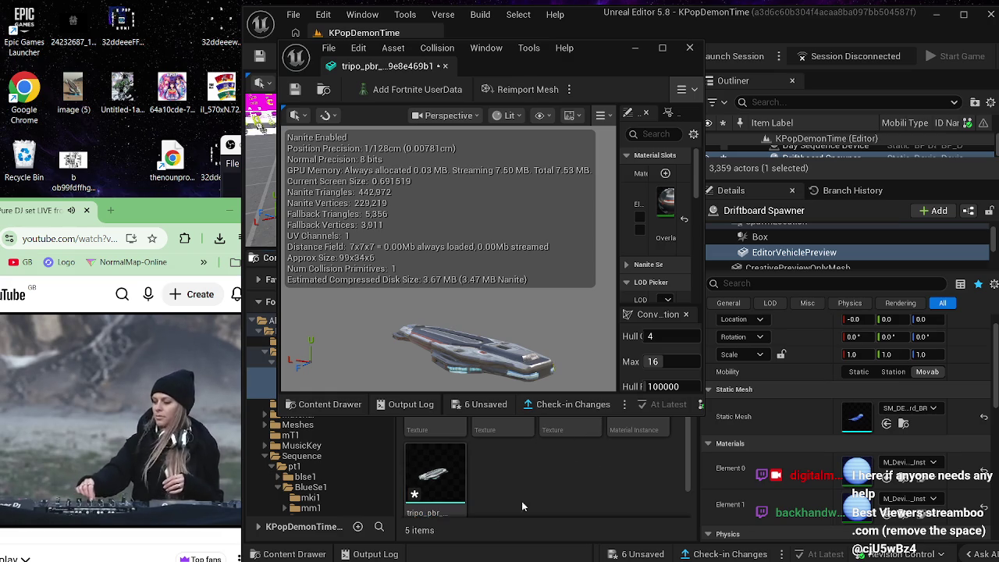
left_click_drag(441, 491, 852, 433)
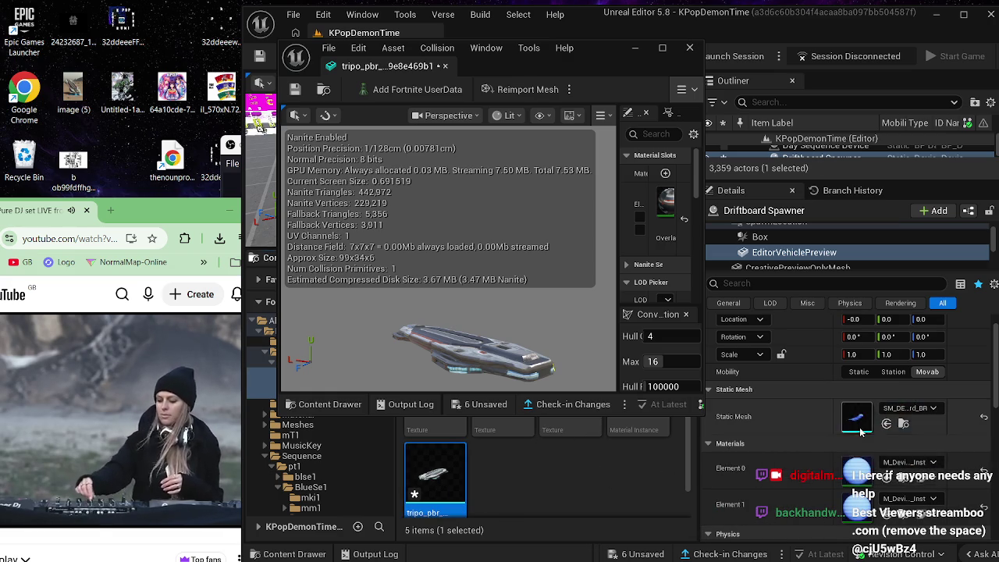
Step: Cancel the static mesh picker, deselect the asset, close the Tripo mesh editor and minimize Unreal
left_click(899, 412)
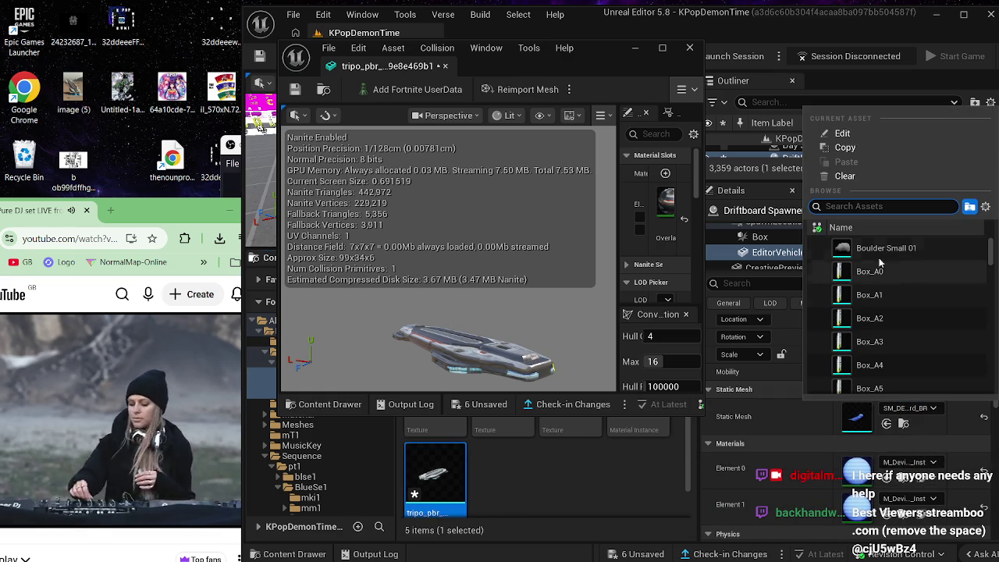
key("Escape")
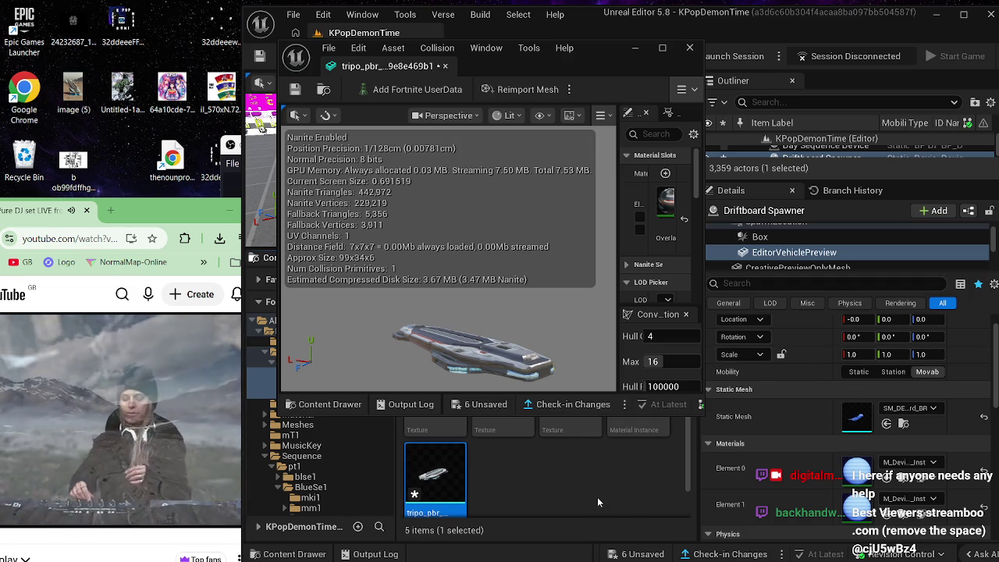
left_click(594, 495)
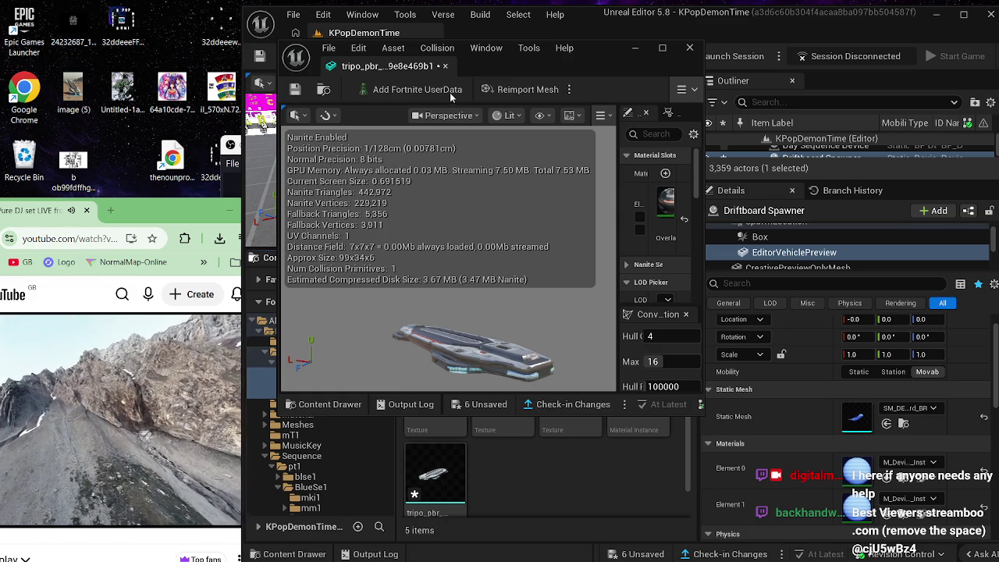
left_click(690, 50)
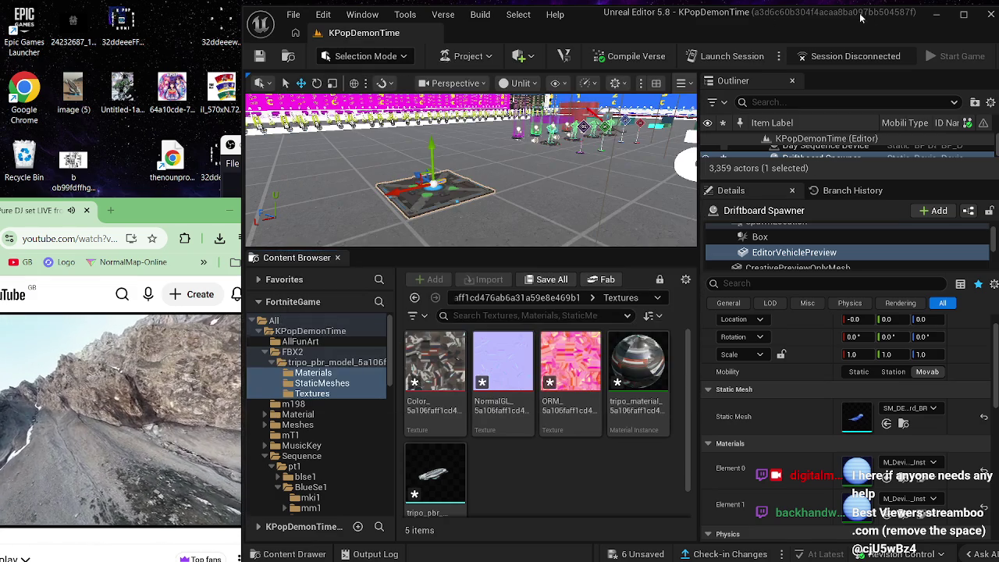
left_click(936, 14)
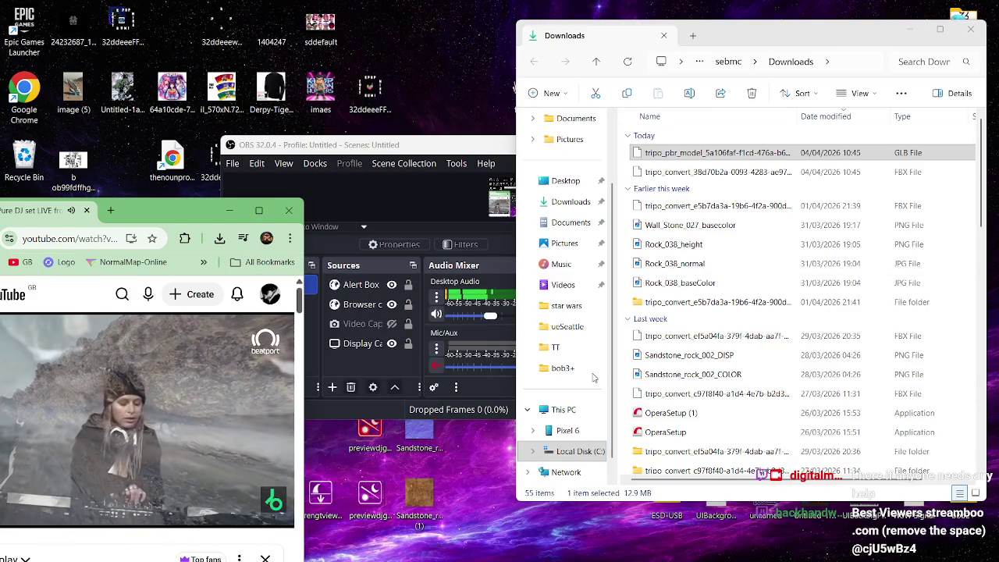
Step: Close the Downloads window, hide OBS, and open the FN1 folder from the desktop
left_click(970, 29)
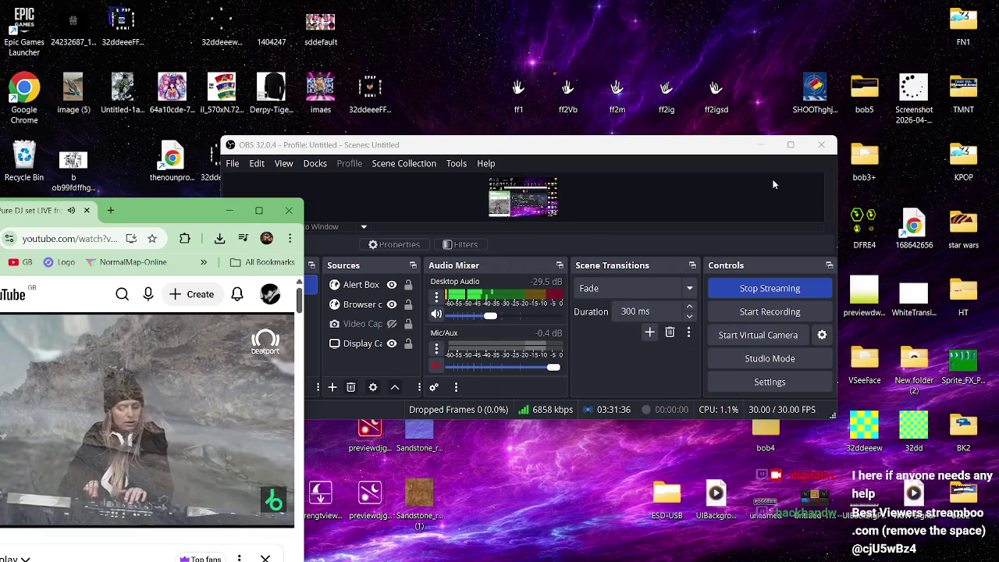
left_click(760, 144)
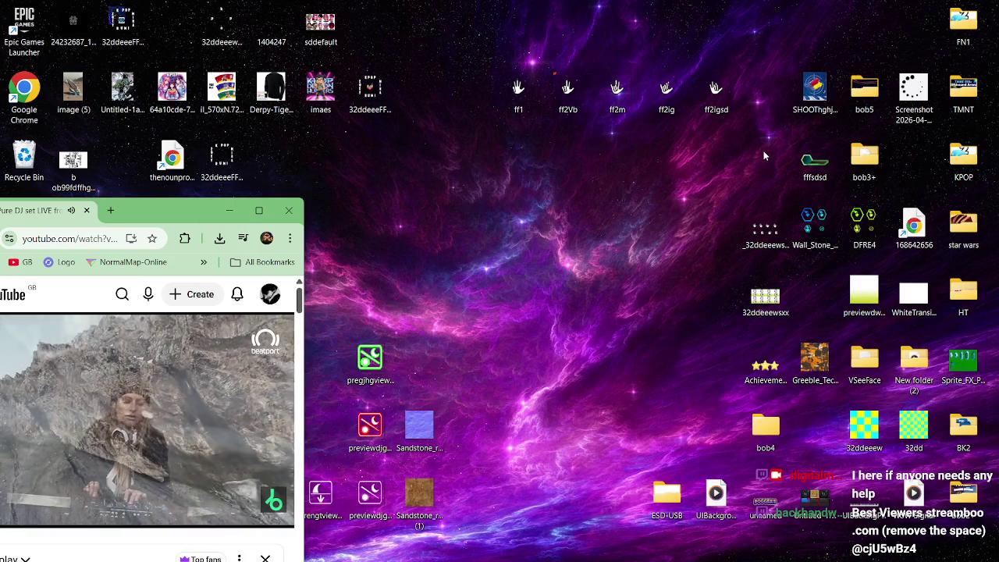
left_click(953, 30)
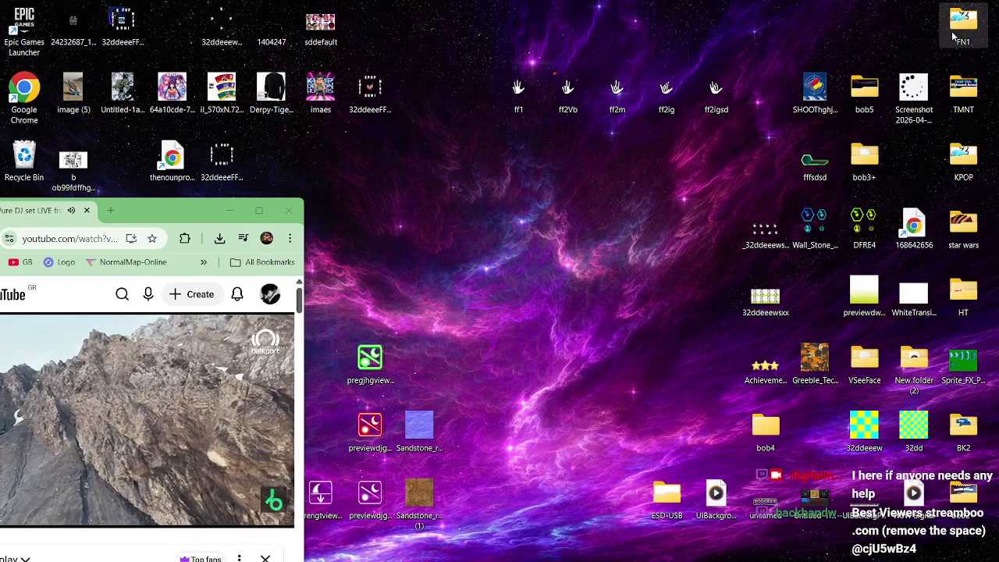
double_click(953, 36)
Step: Find Untitled-1asssfdf in FN1 and open it in the Photos viewer
scroll(885, 217, "down", 10)
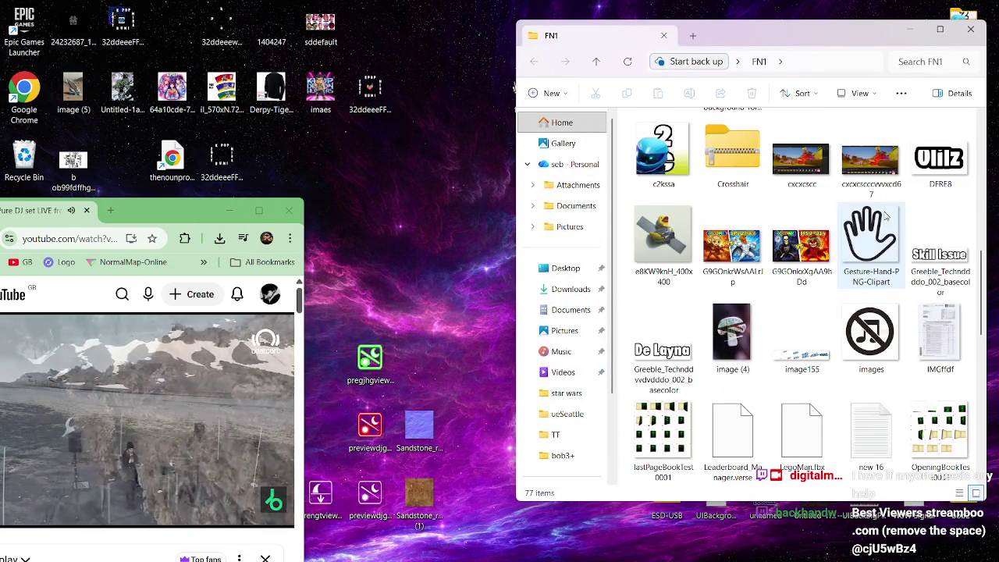
scroll(885, 217, "down", 3)
scroll(886, 217, "up", 3)
scroll(886, 217, "up", 3)
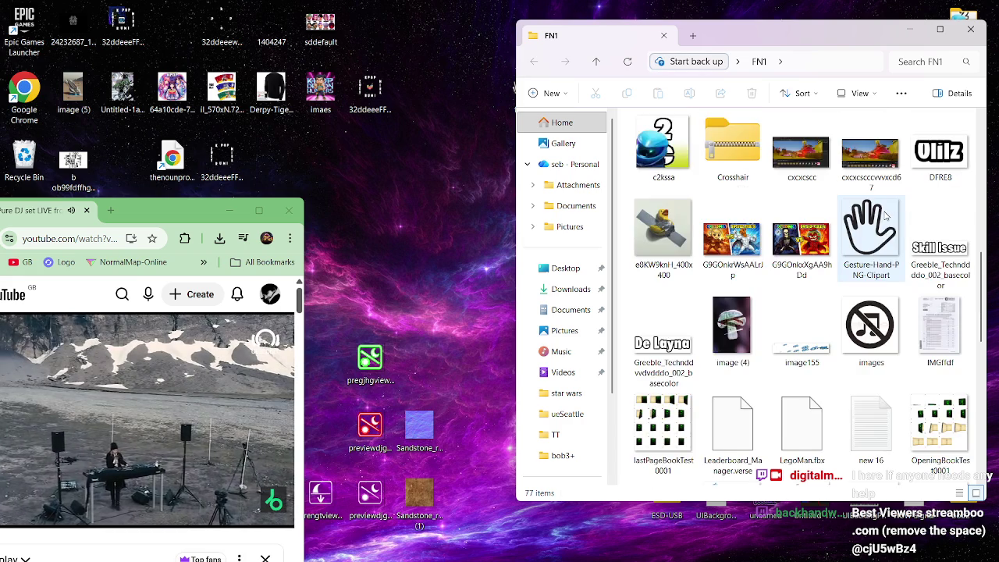
scroll(886, 217, "up", 3)
scroll(886, 216, "up", 3)
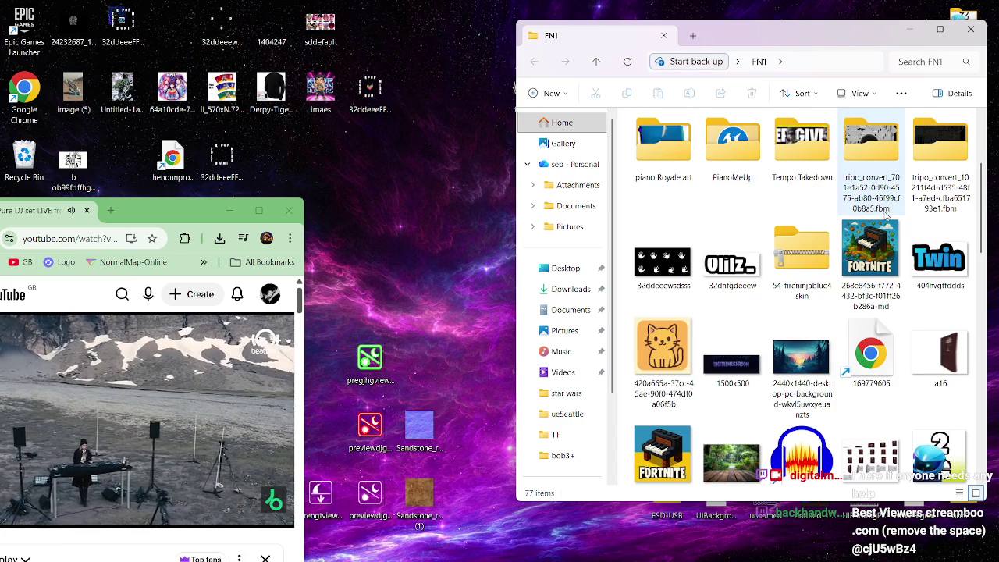
scroll(886, 217, "up", 3)
scroll(885, 217, "down", 9)
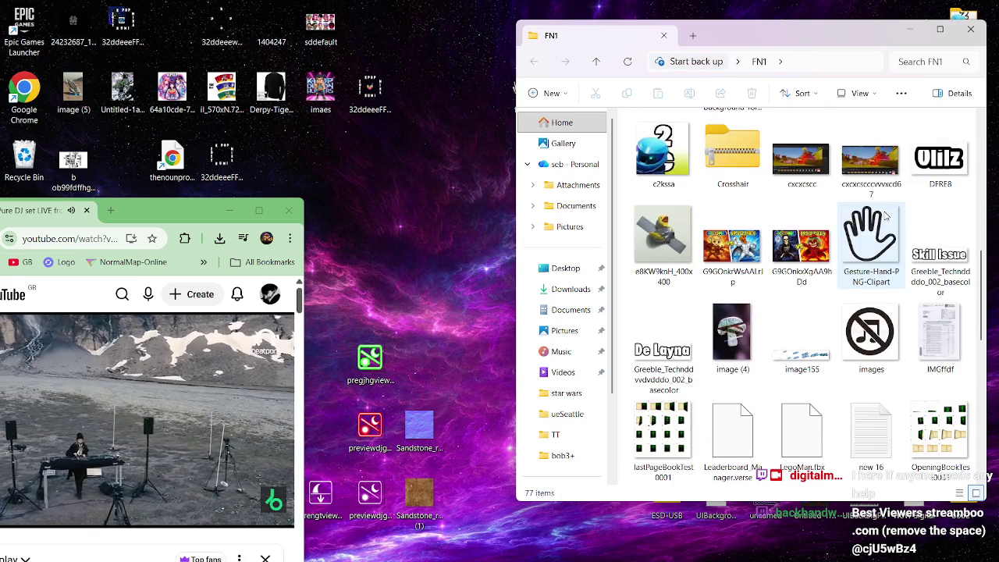
scroll(886, 217, "down", 3)
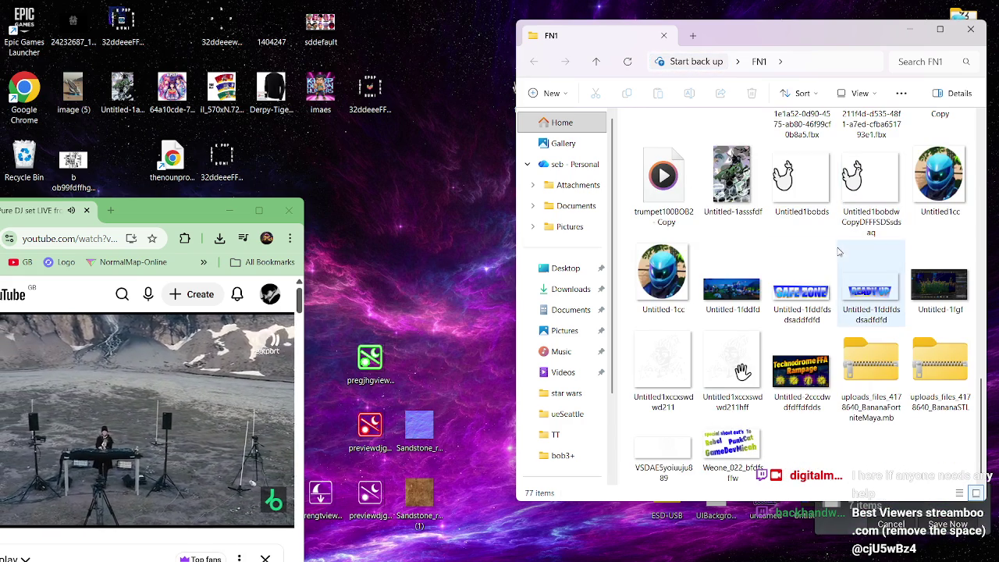
left_click(739, 200)
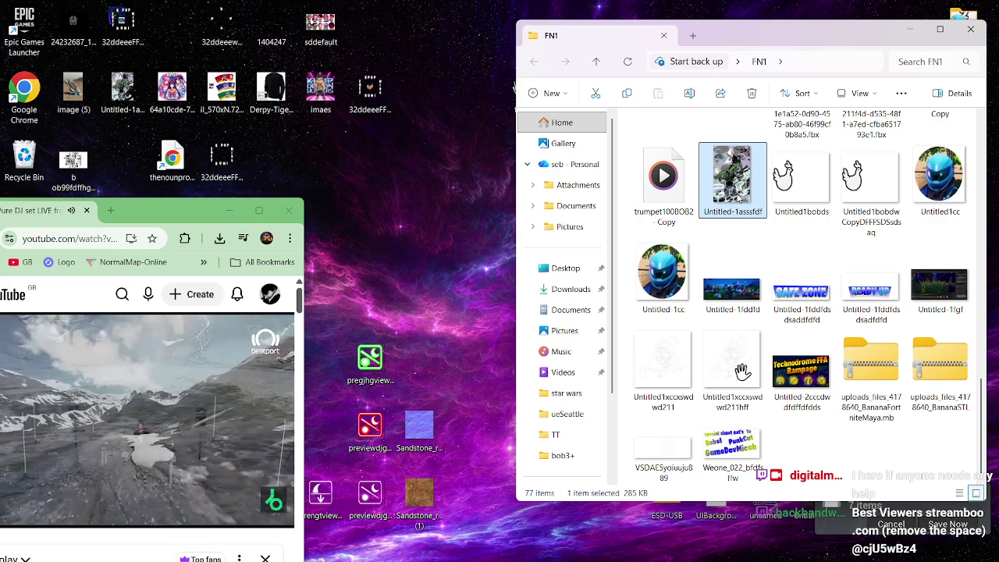
double_click(738, 197)
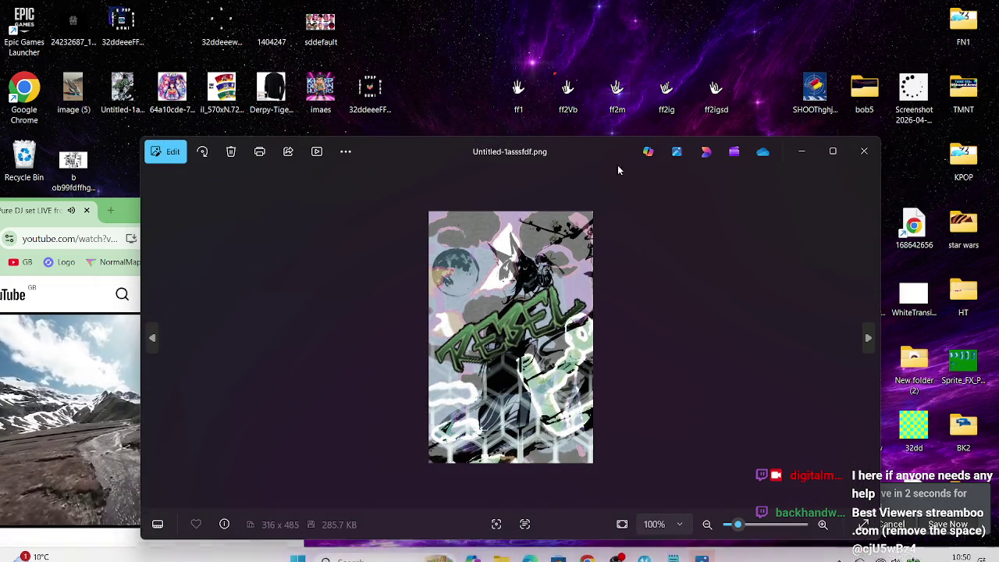
Step: Close the Photos viewer showing the REBEL poster and move image (5) into the star wars folder
left_click_drag(416, 156, 613, 110)
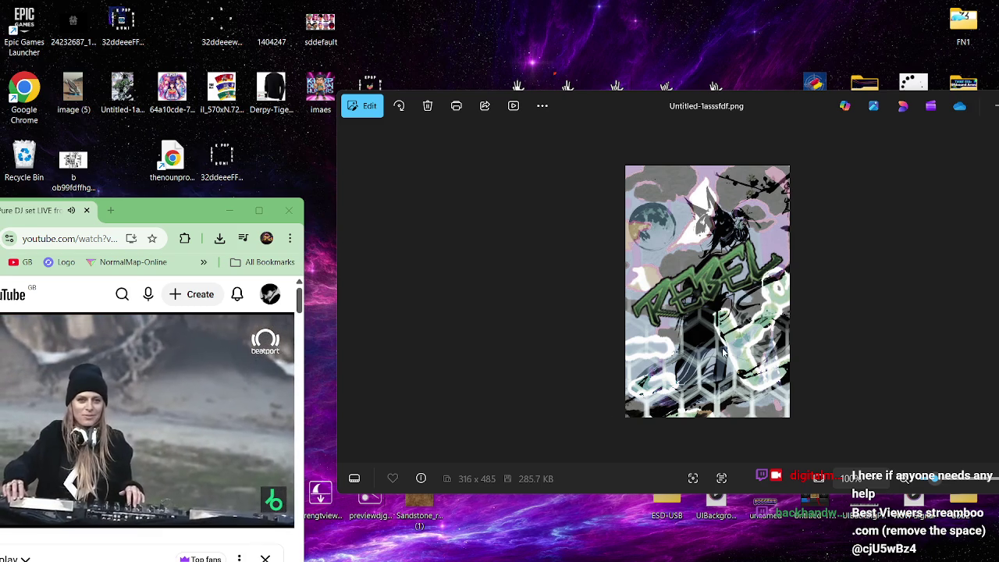
left_click_drag(806, 103, 708, 119)
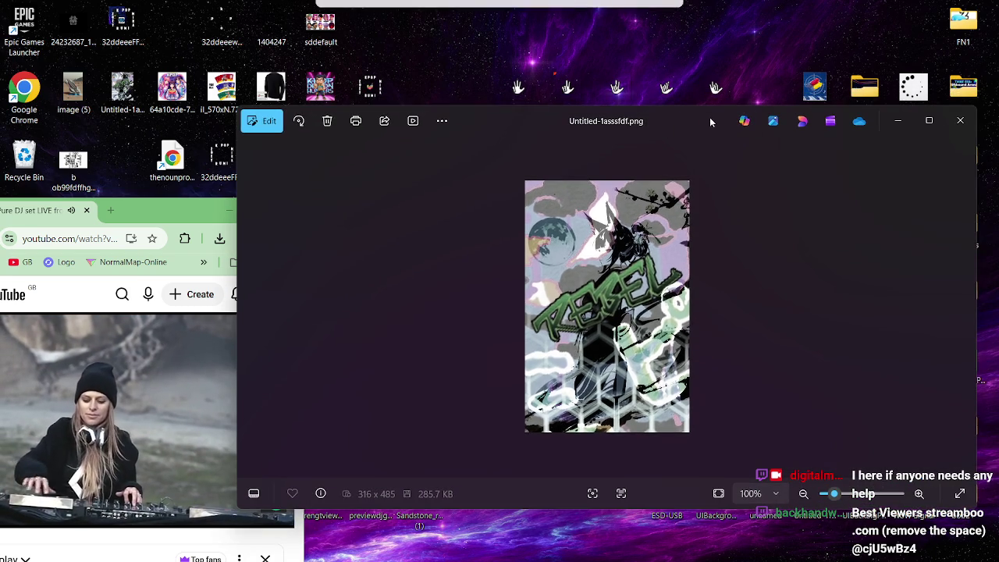
left_click(959, 120)
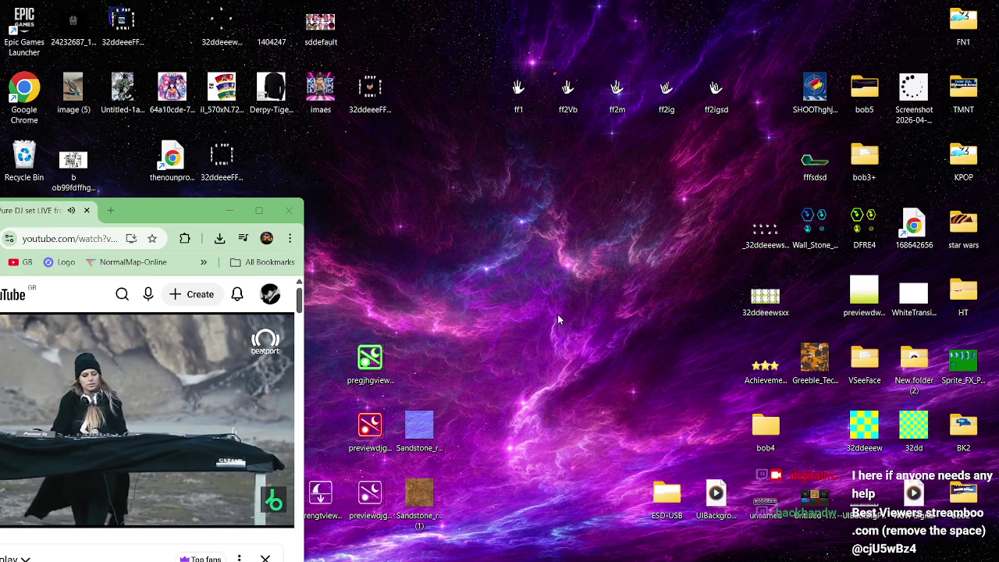
mouse_move(73, 91)
left_mouse_down()
mouse_move(268, 175)
mouse_move(684, 232)
mouse_move(961, 227)
left_mouse_up()
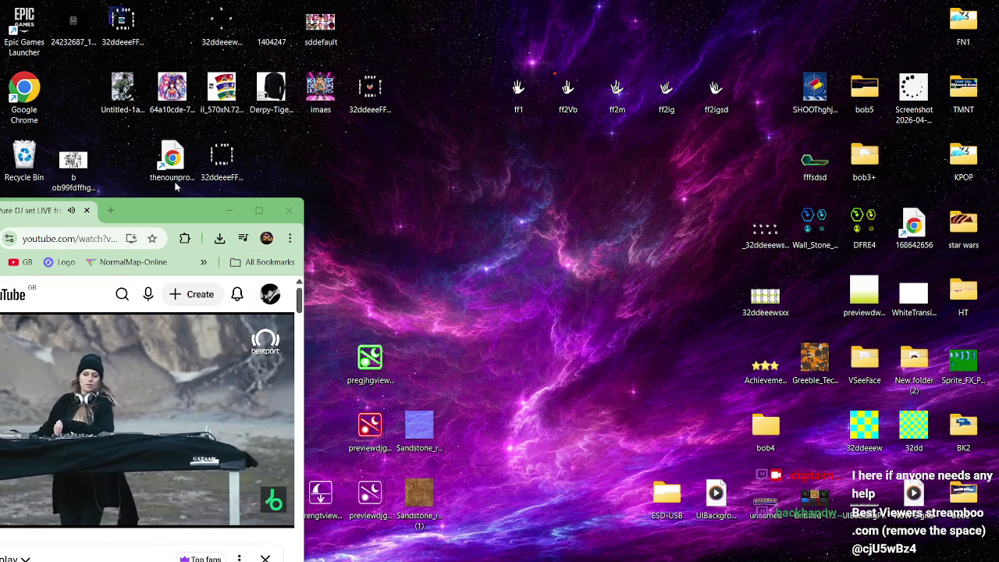
Step: Move the Untitled-1asssfdf image into the star wars folder and bring the KPopDemonTime editor back up
mouse_move(126, 97)
left_mouse_down()
mouse_move(300, 170)
mouse_move(854, 232)
mouse_move(961, 228)
left_mouse_up()
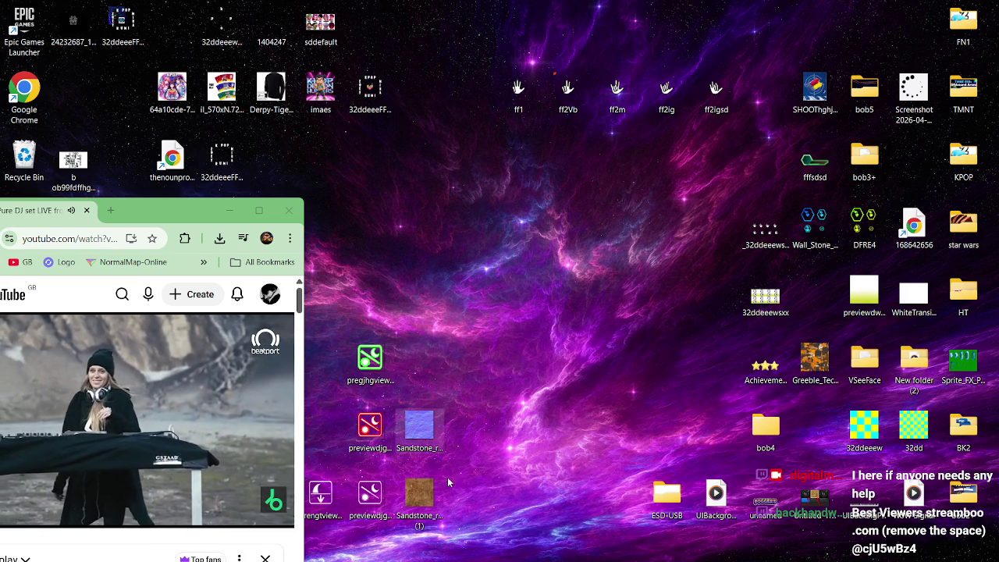
mouse_move(659, 556)
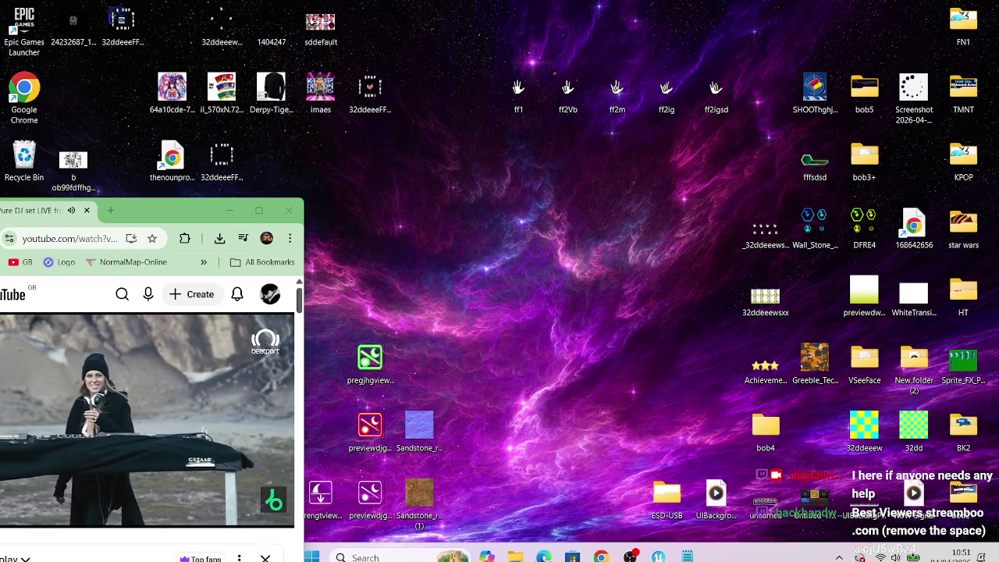
left_click(659, 548)
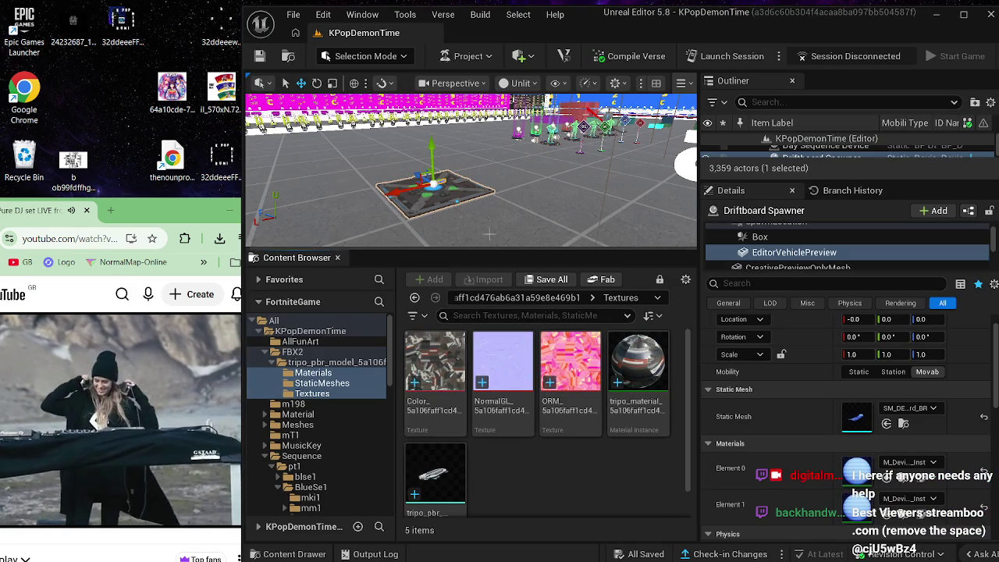
Step: Delete the Driftboard Spawner from the level
left_click(441, 200)
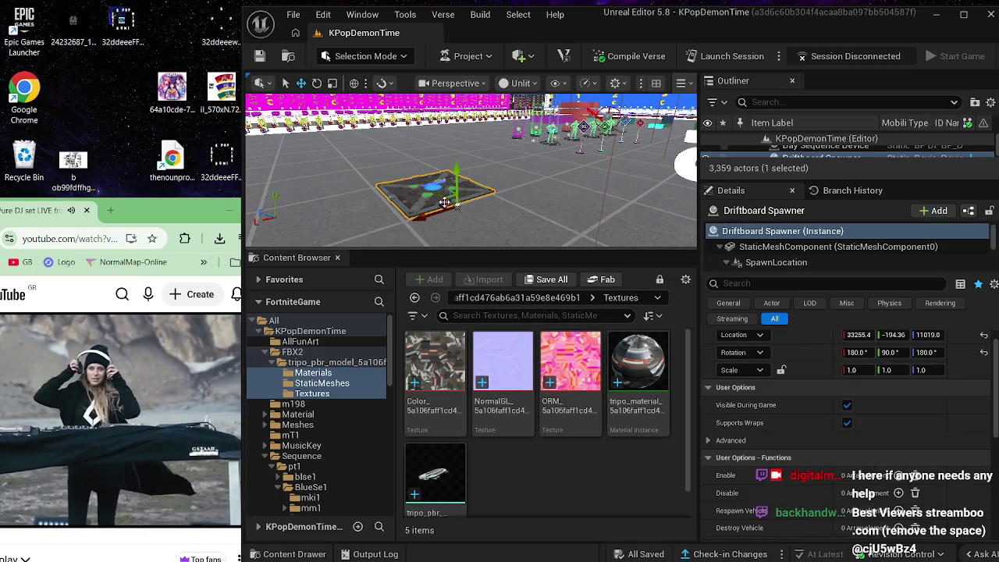
key("Delete")
left_click_drag(441, 203, 344, 209)
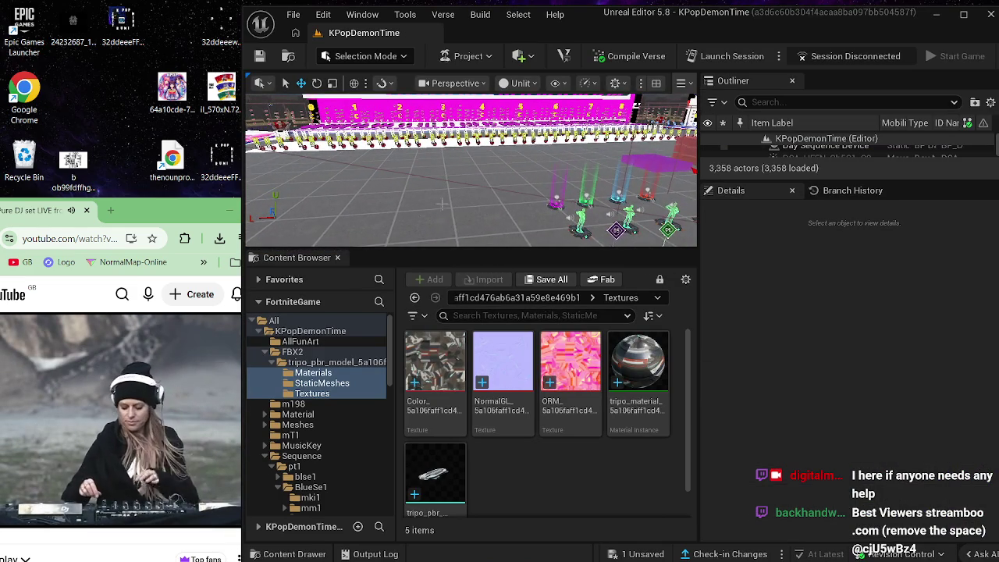
Step: Browse the Content Browser to the KPopDemonTime project folder and enlarge the 3D viewport
left_click(336, 403)
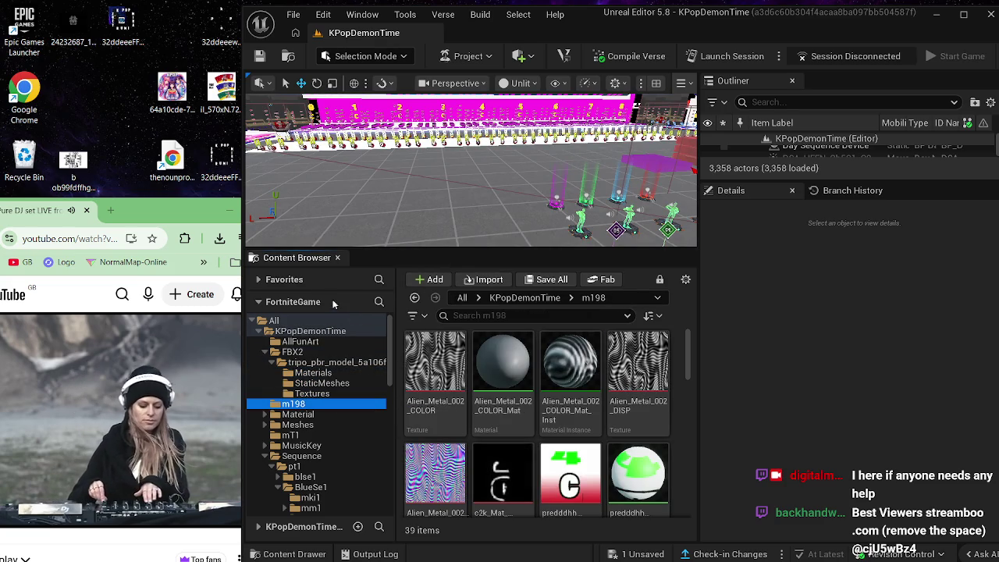
left_click(273, 321)
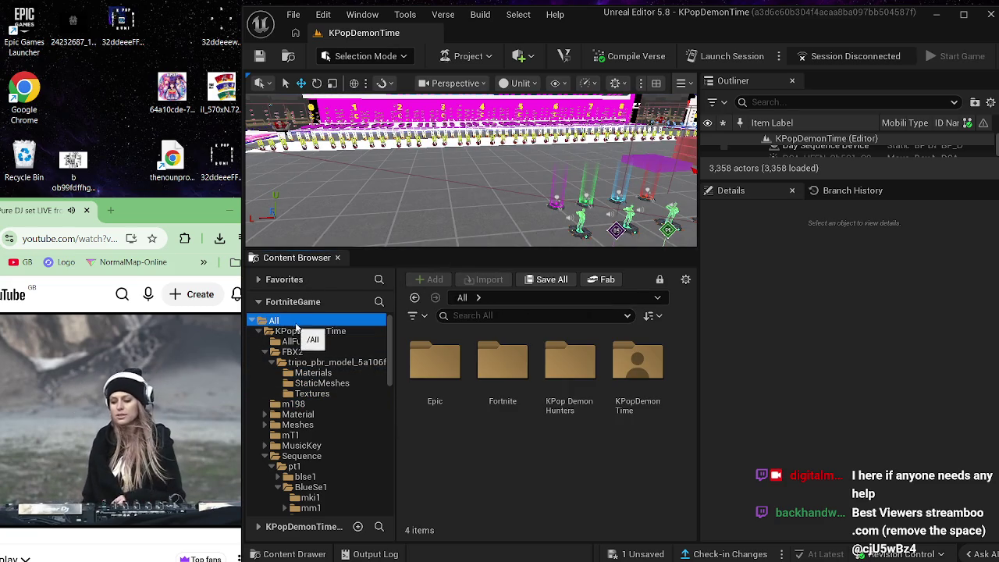
left_click(312, 331)
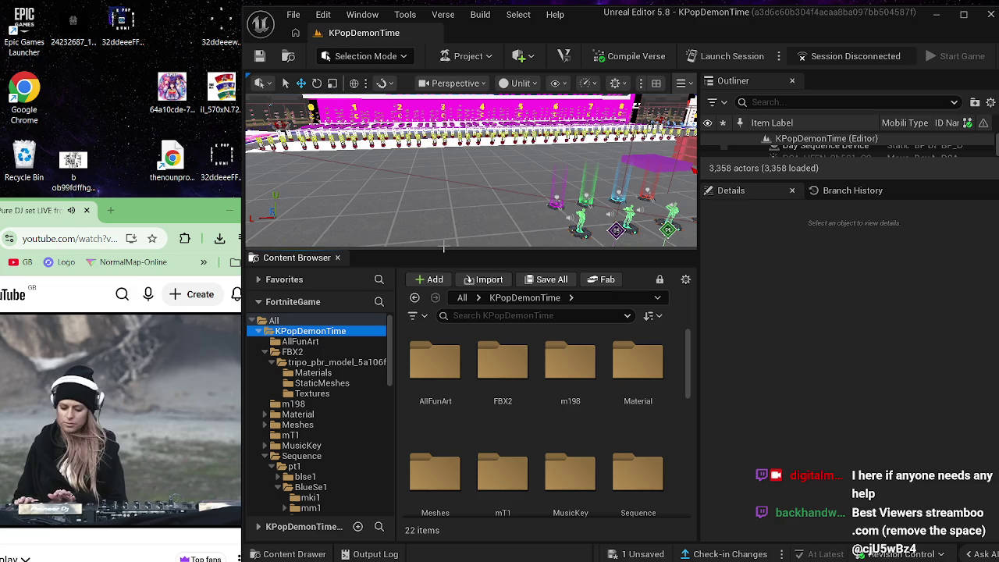
left_click_drag(450, 249, 450, 431)
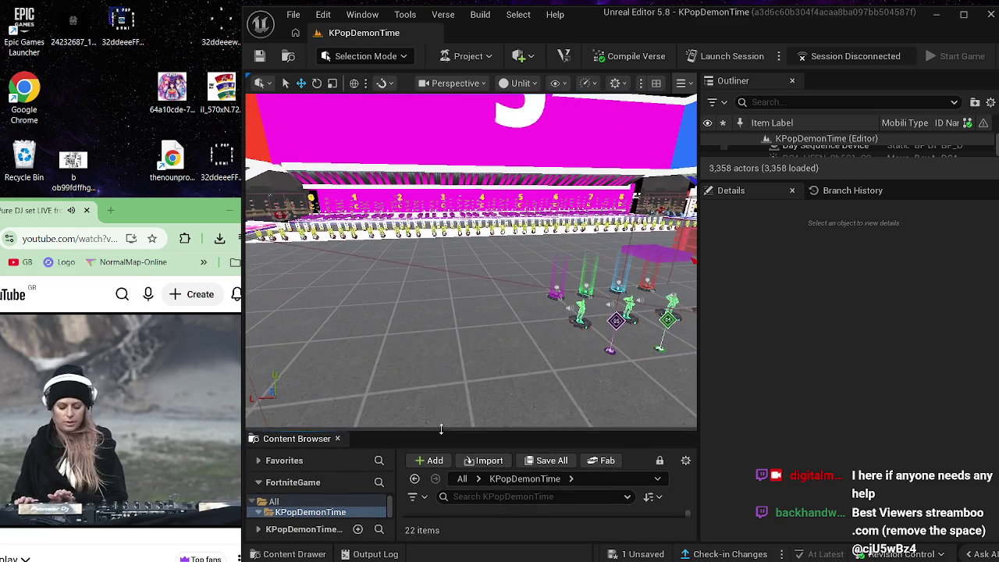
mouse_move(468, 312)
left_mouse_down()
mouse_move(421, 296)
mouse_move(410, 269)
mouse_move(519, 269)
mouse_move(410, 269)
mouse_move(426, 269)
mouse_move(429, 230)
mouse_move(476, 207)
mouse_move(553, 207)
mouse_move(414, 214)
mouse_move(413, 195)
mouse_move(468, 203)
mouse_move(417, 186)
left_mouse_up()
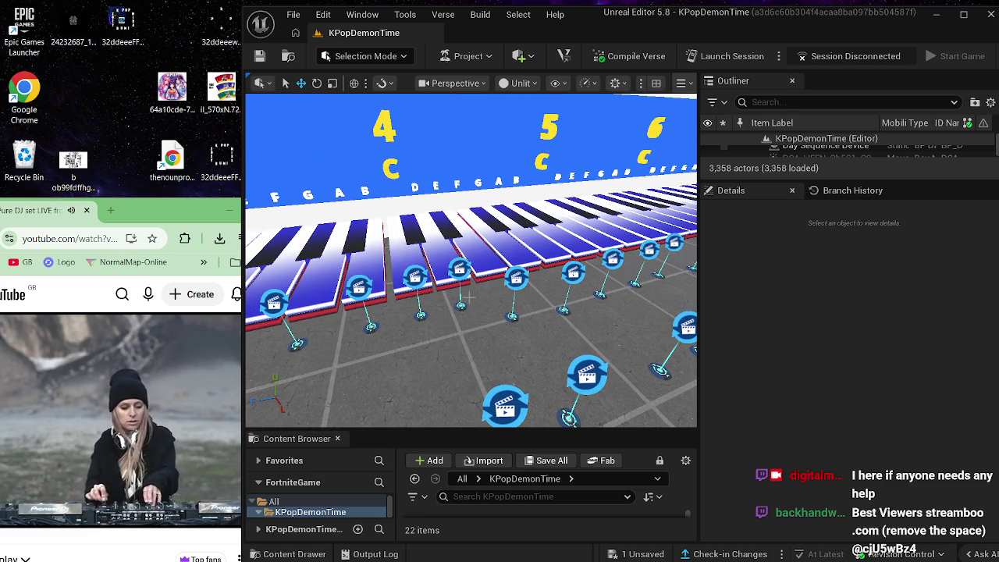
Step: Select Cinematic Sequence Device521 beside the piano keys to check its sequence
left_click(516, 275)
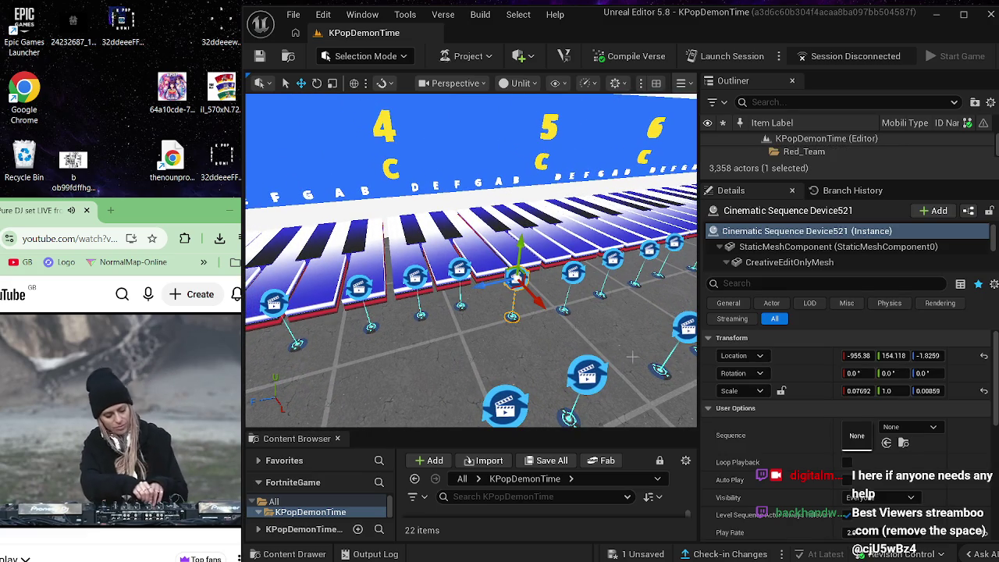
Step: Compare Device520's BSeq0026 sequence with Device521's empty one and enlarge the Content Browser
left_click(572, 271)
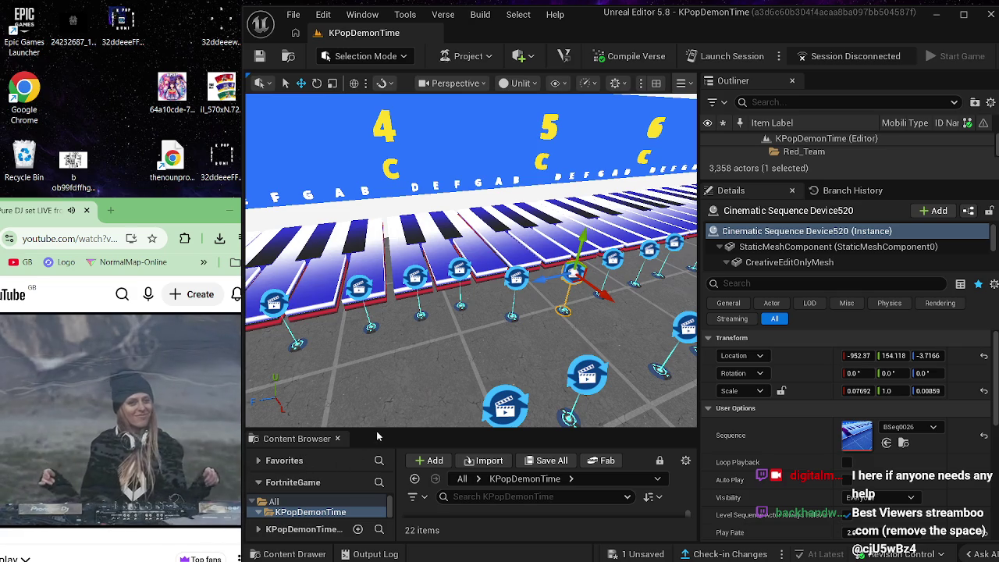
left_click_drag(376, 428, 376, 244)
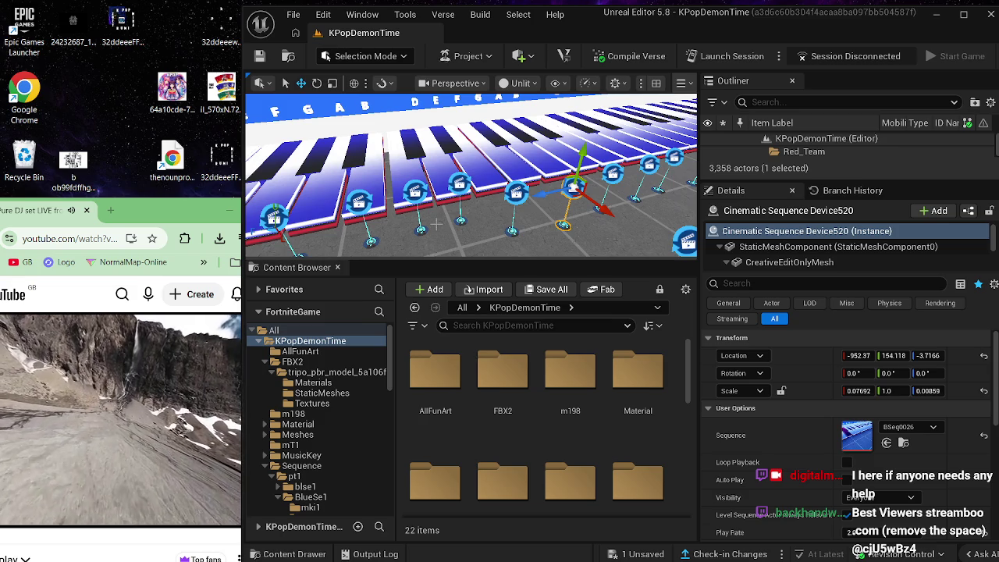
mouse_move(632, 211)
left_mouse_down()
mouse_move(609, 214)
mouse_move(608, 193)
mouse_move(605, 206)
left_mouse_up()
Step: Inspect Devices 520–522 and navigate the Content Browser to the Sequence > ww1 folder
left_click(603, 212)
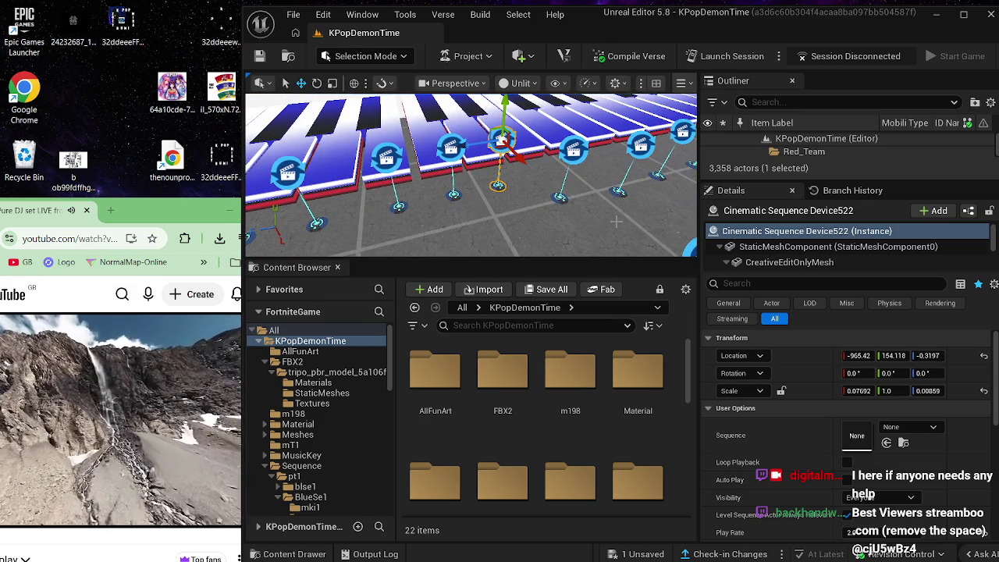
left_click(571, 145)
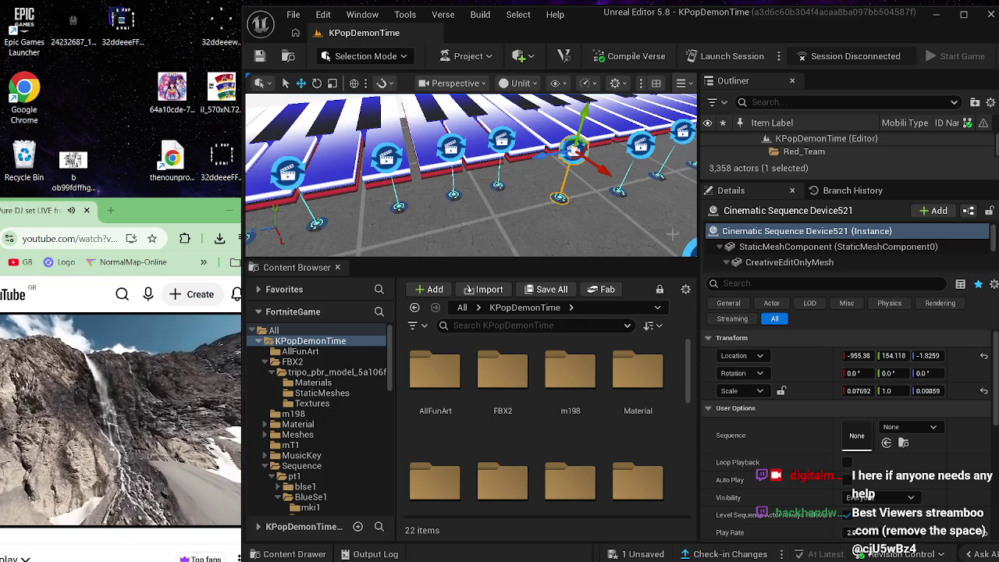
left_click(638, 143)
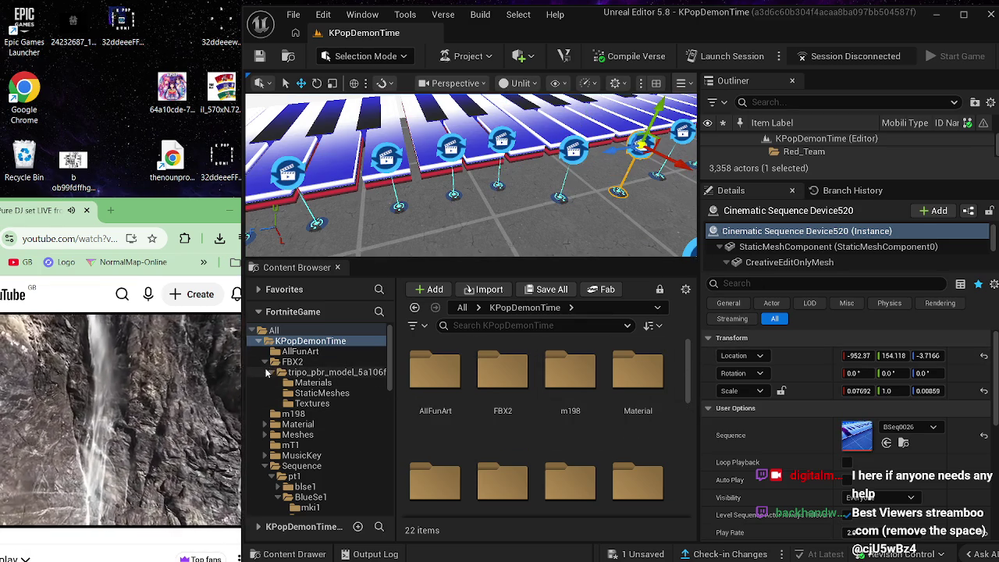
left_click(266, 362)
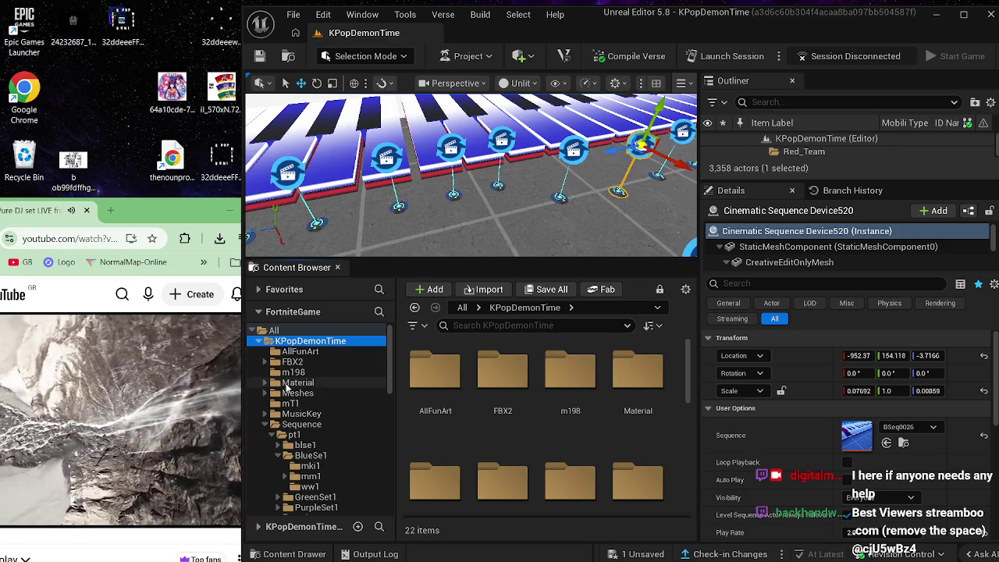
left_click(298, 423)
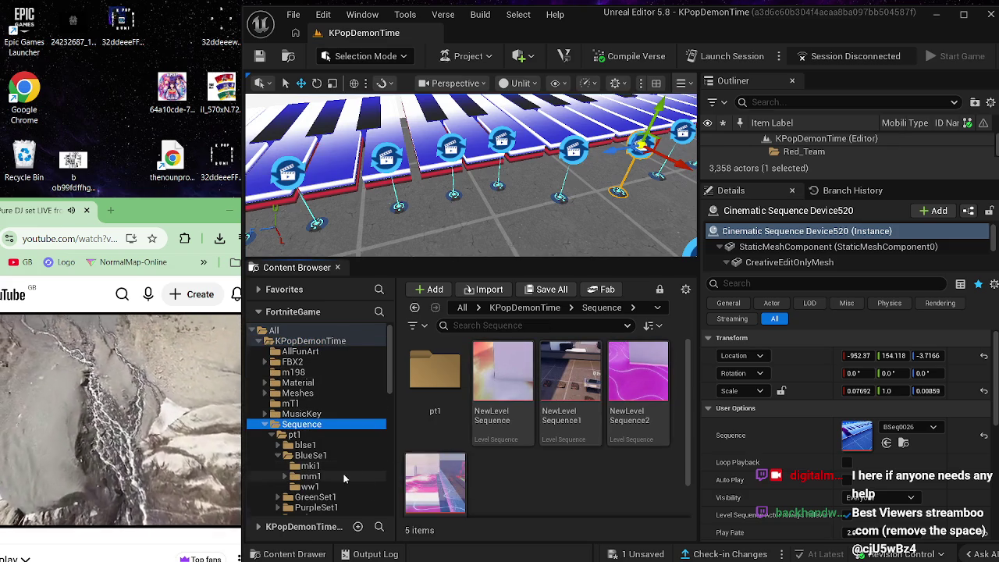
left_click(328, 486)
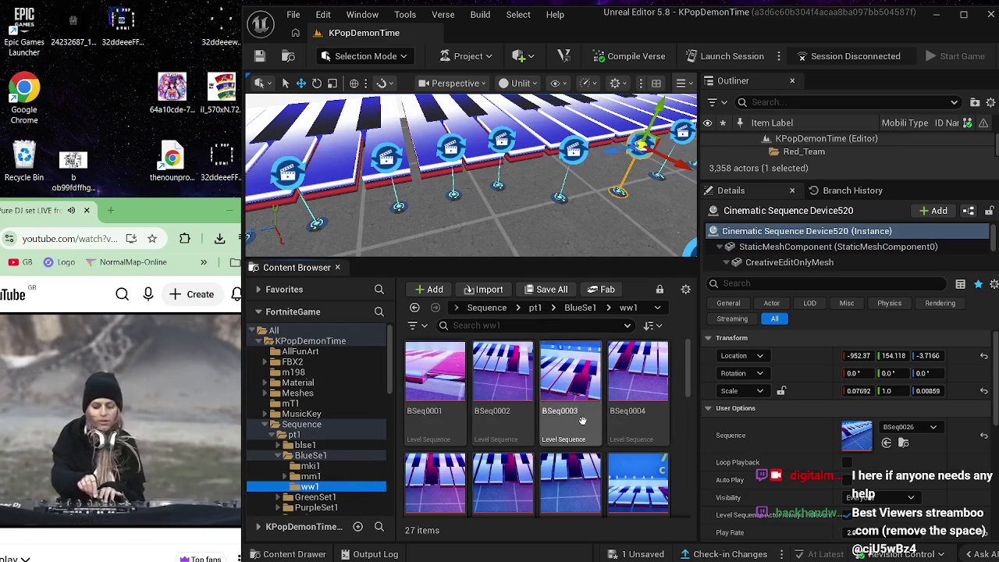
scroll(575, 426, "down", 10)
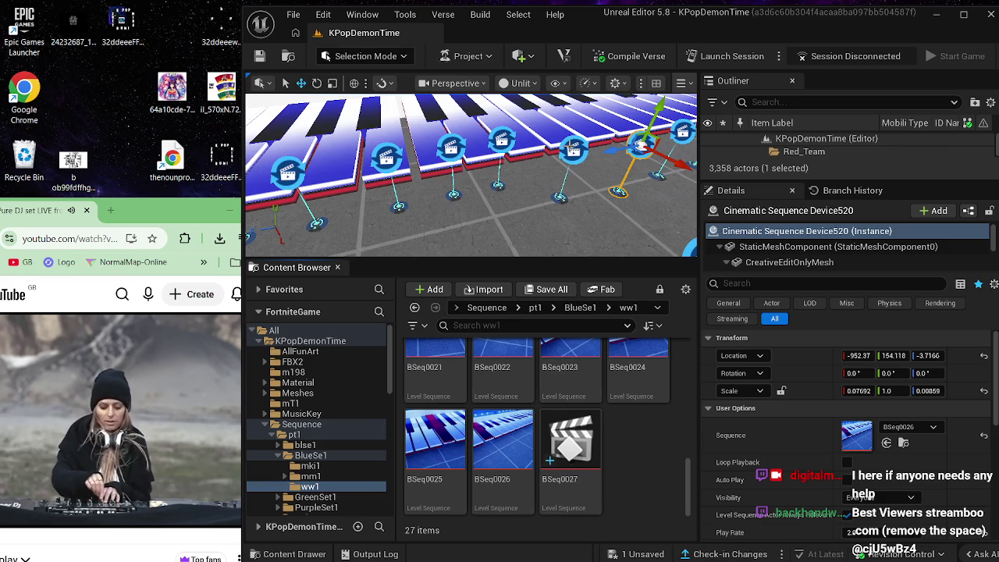
Step: Assign BSeq0027 to Cinematic Sequence Device521 and open it in Sequencer
left_click(574, 148)
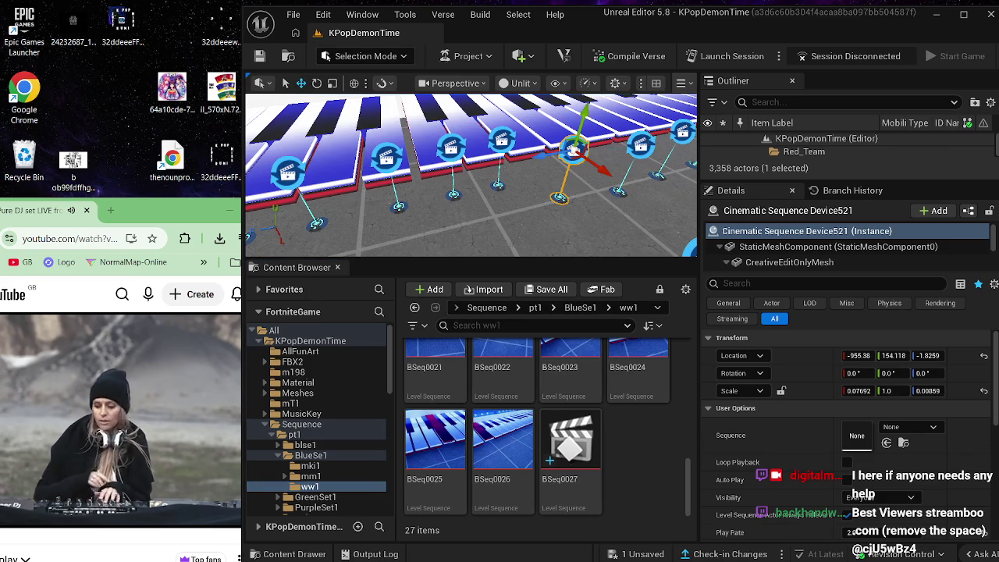
left_click(639, 146)
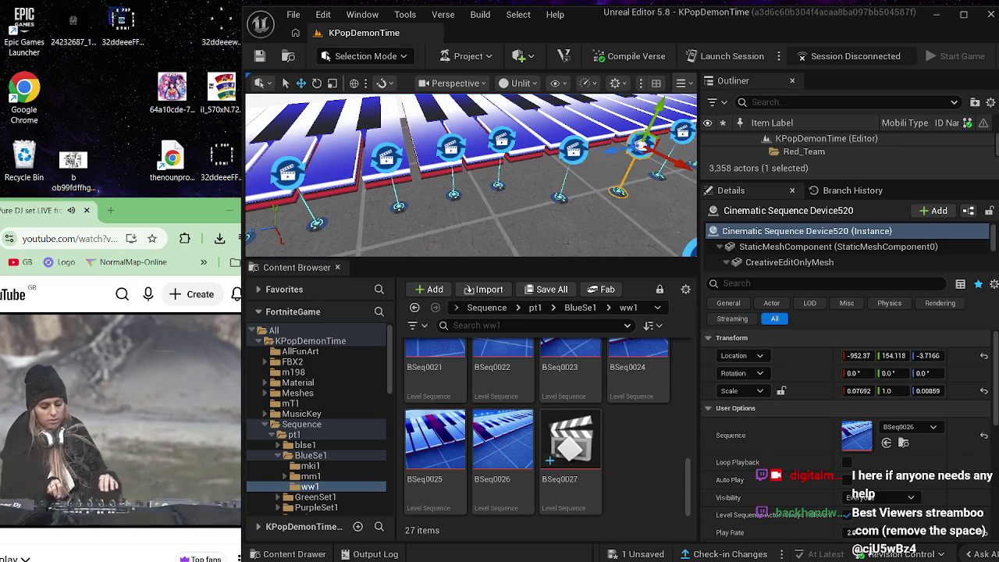
left_click(575, 149)
left_click_drag(848, 477, 889, 436)
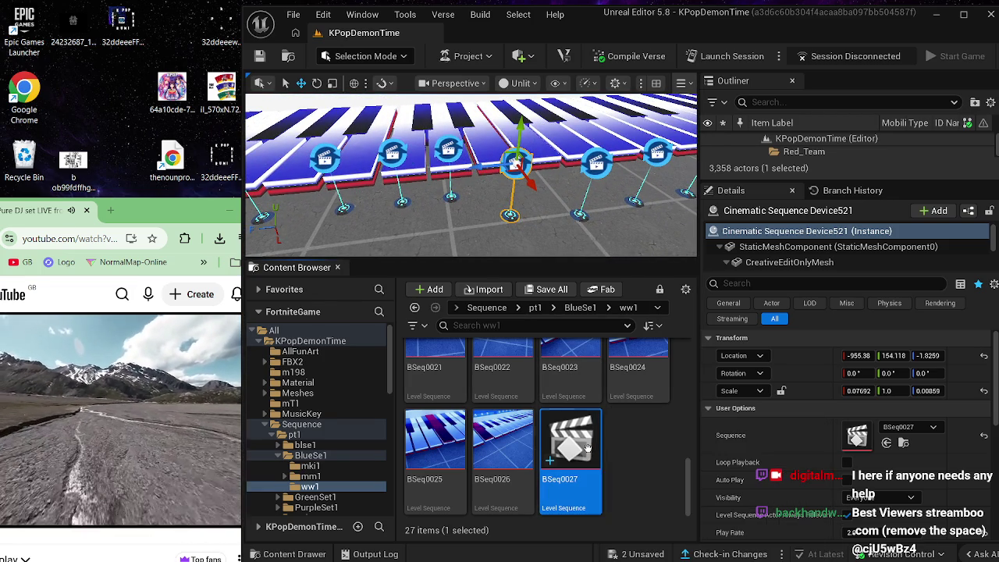
double_click(587, 448)
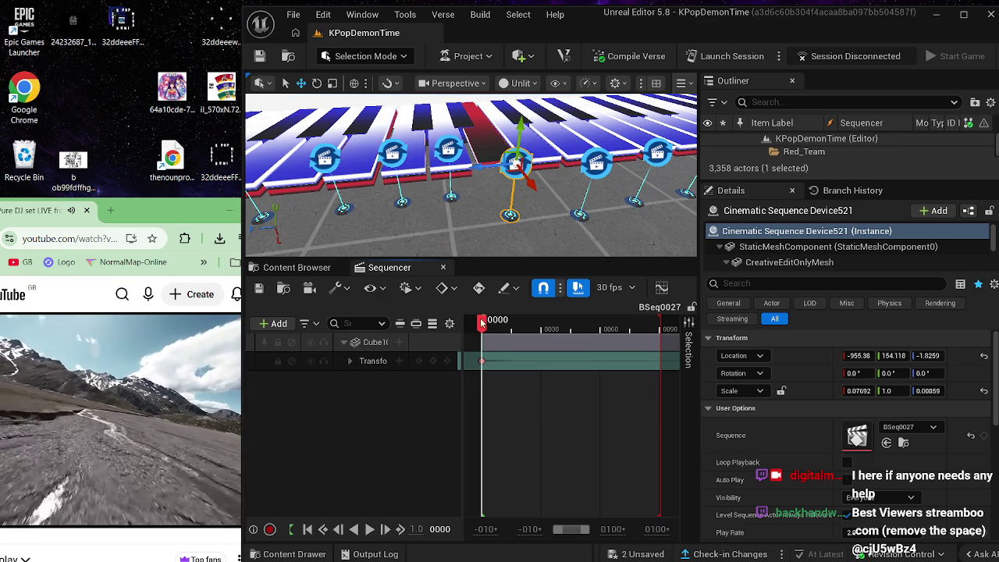
Step: Preview BSeq0027 to frame 85, reopen it to check the cube's Transform track, then close Sequencer
left_click_drag(487, 321, 650, 322)
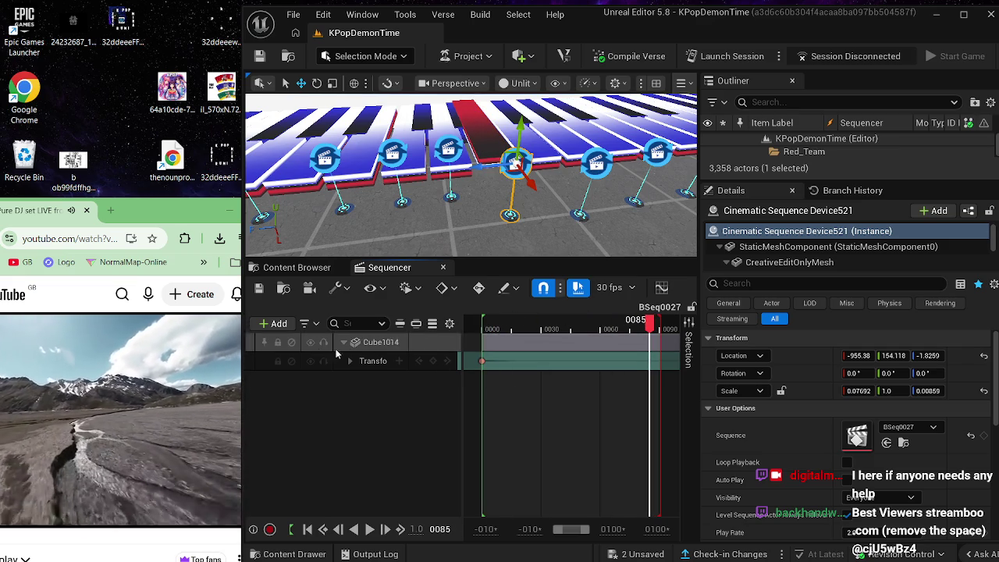
left_click(259, 287)
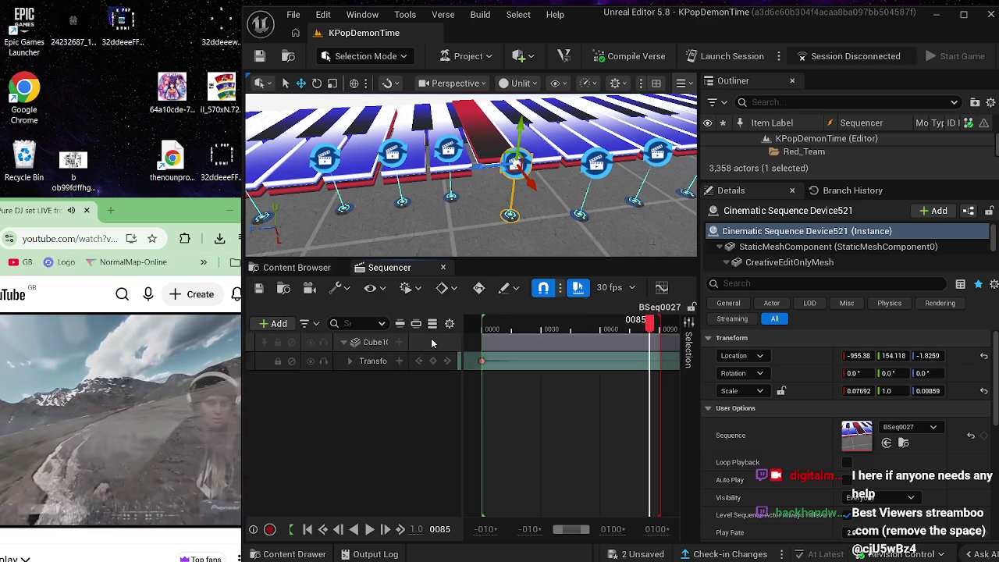
left_click(442, 266)
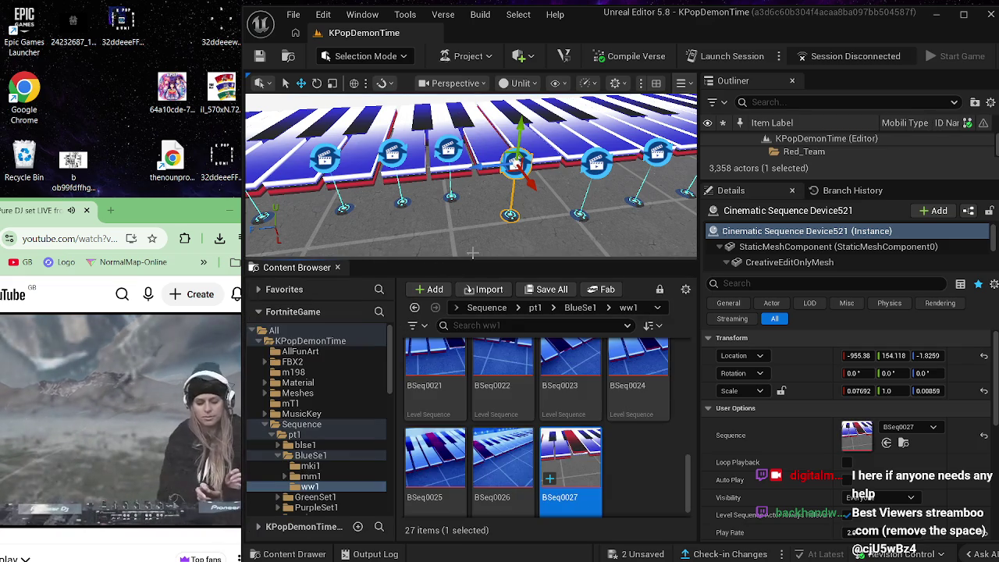
double_click(580, 464)
left_click(379, 361)
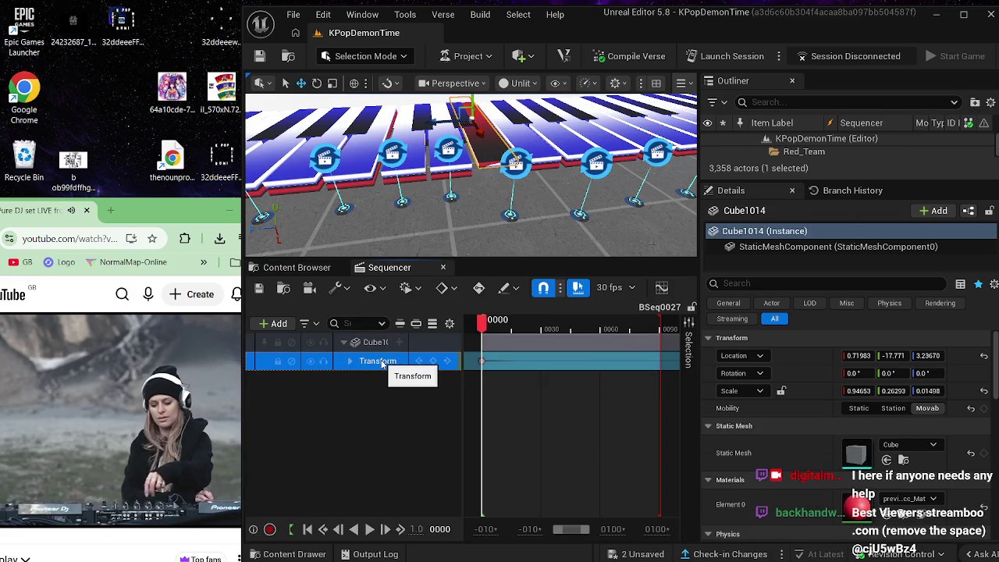
left_click(443, 267)
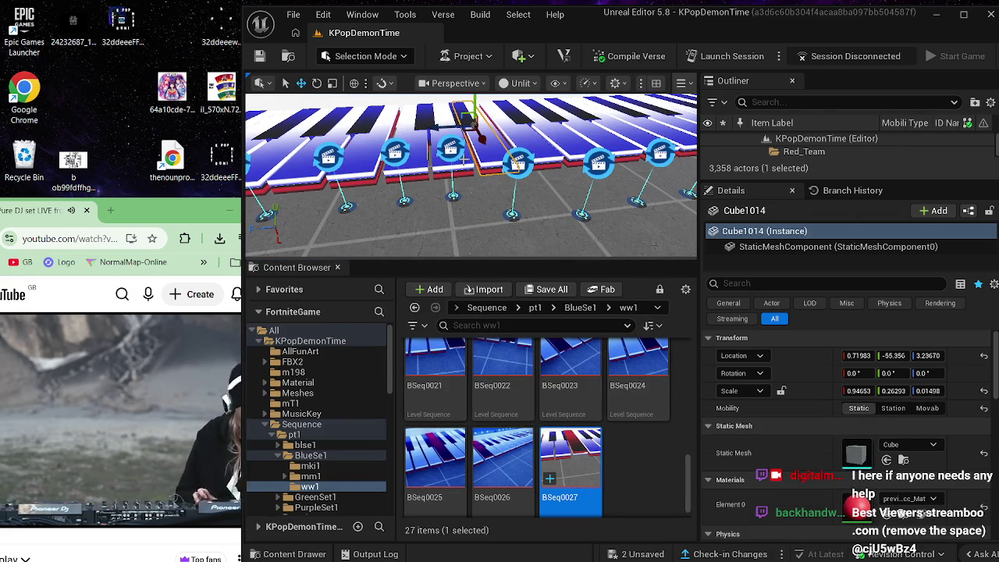
Step: Shift Cinematic Sequence Device522 slightly along the X axis
left_click(462, 161)
left_click(451, 154)
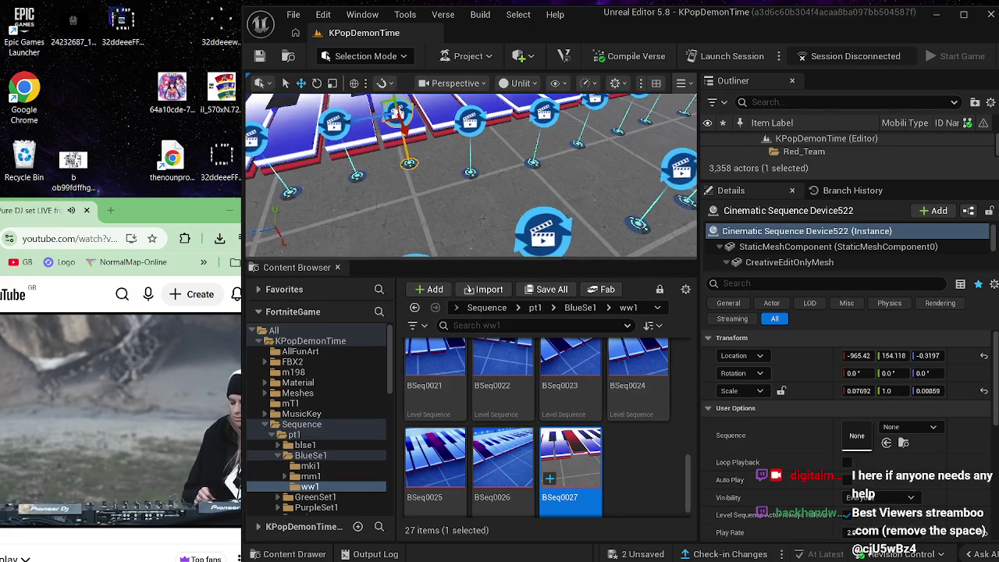
left_click_drag(478, 173, 499, 184)
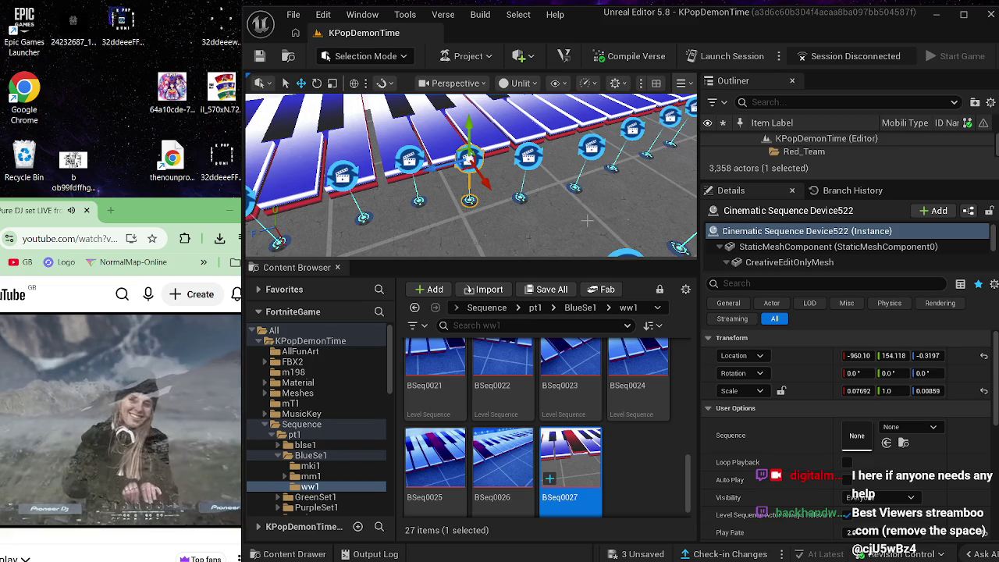
left_click_drag(569, 468, 521, 153)
Step: Check the sequences assigned to Devices 519, 520, 521 and 522
left_click(469, 159)
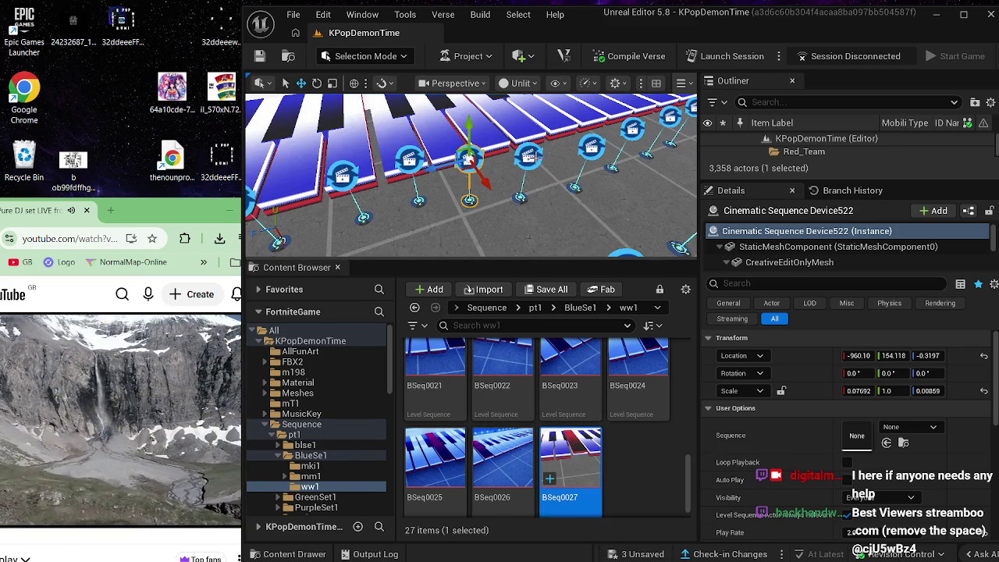
left_click(536, 156)
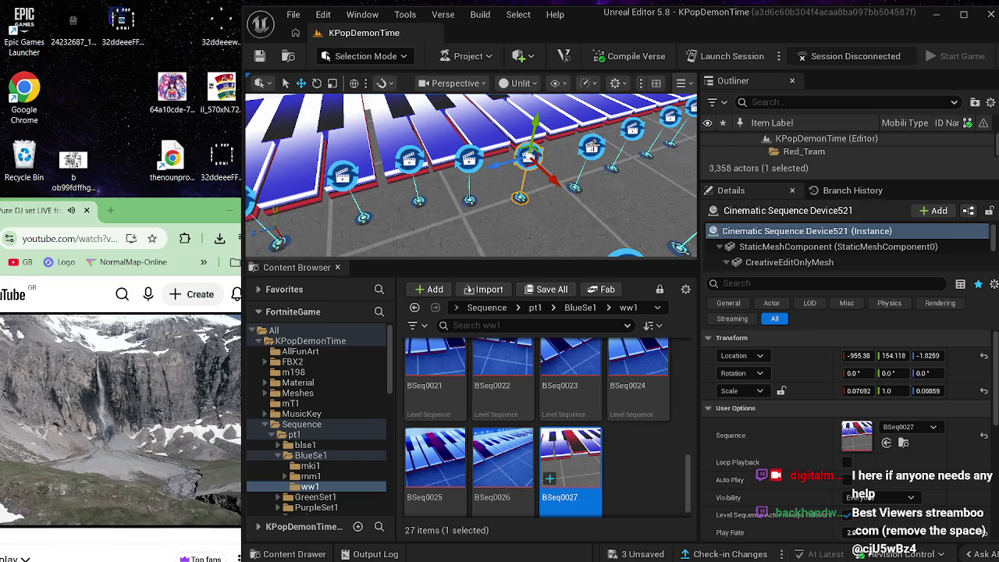
left_click(587, 147)
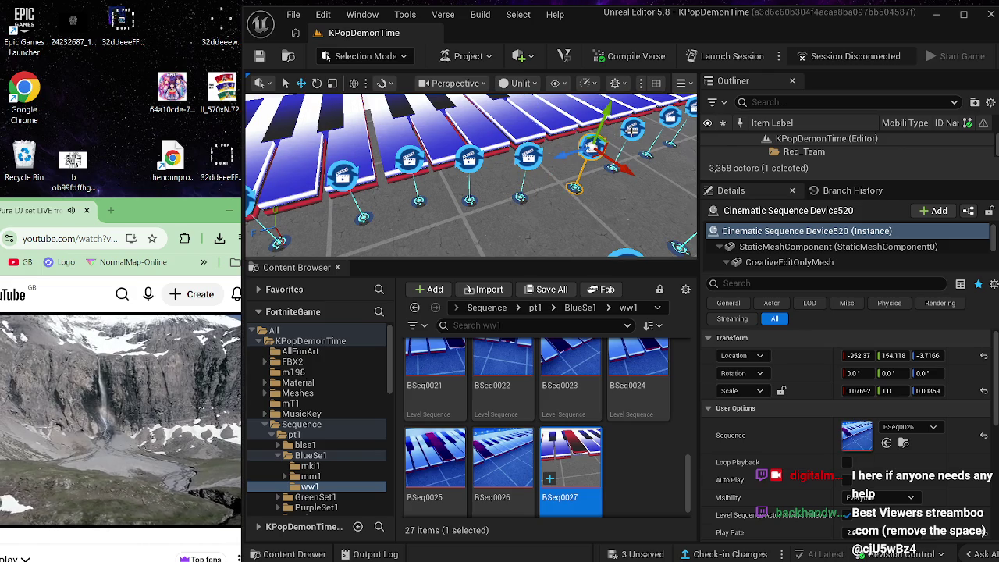
left_click(632, 130)
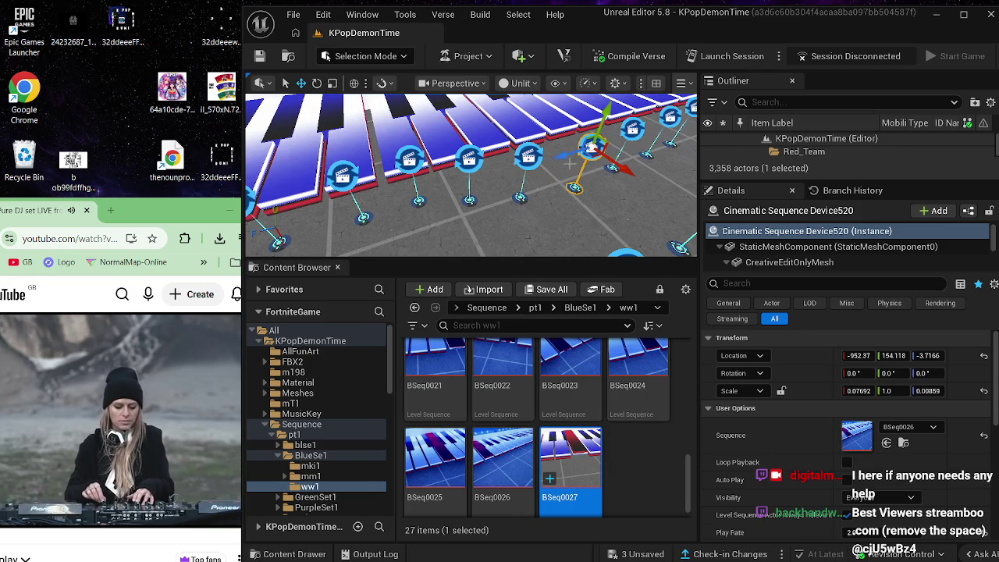
left_click(526, 160)
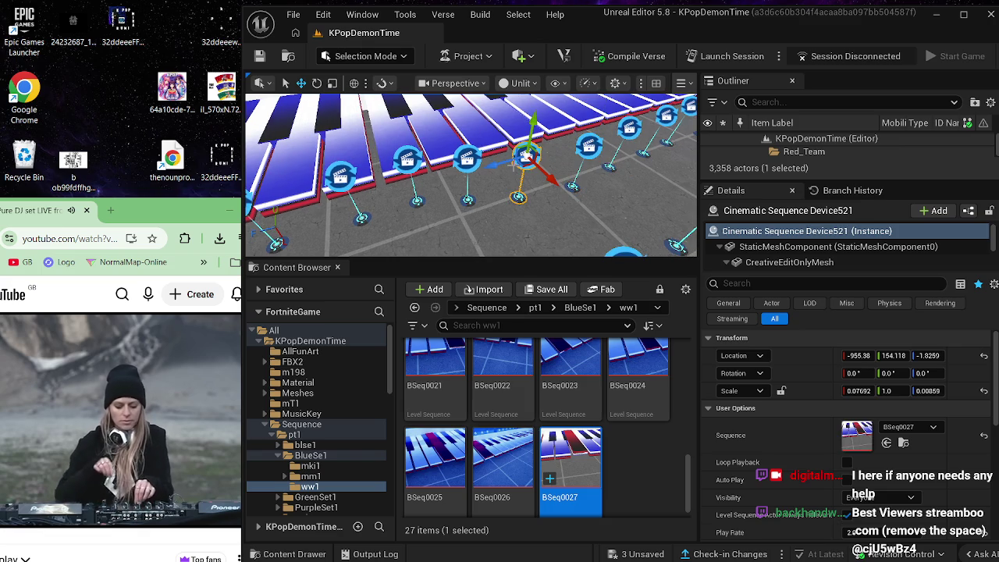
left_click(466, 159)
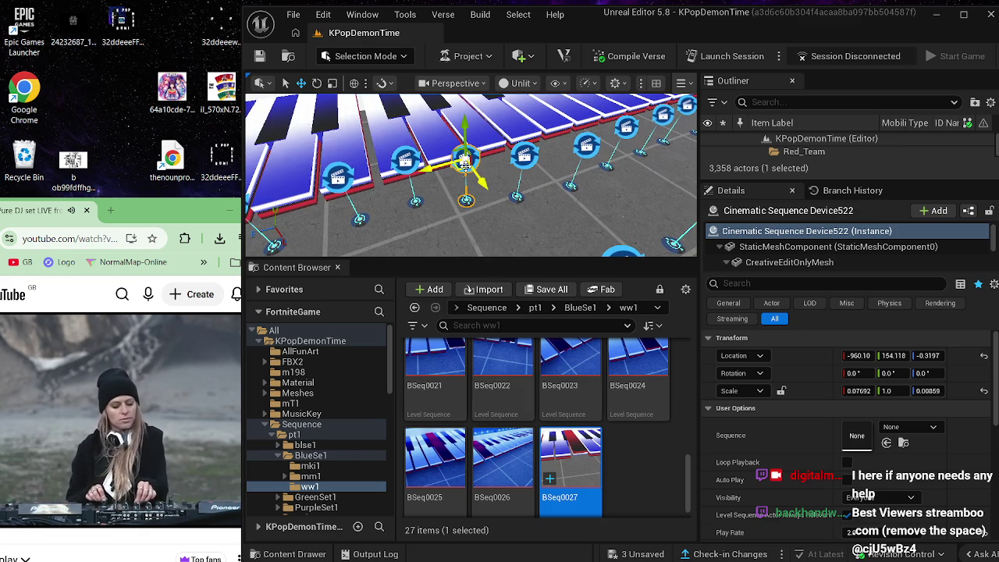
left_click(586, 145)
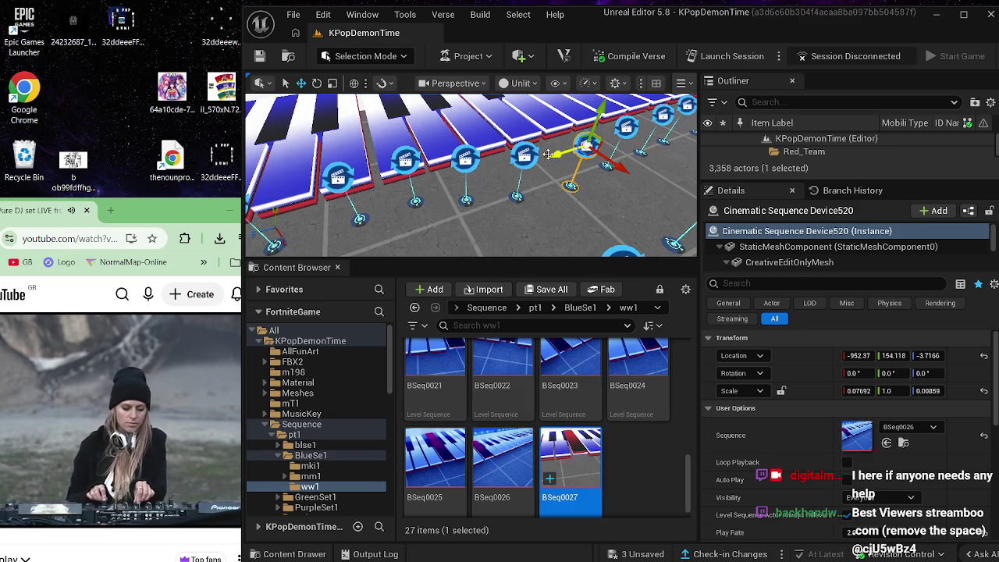
Step: Slide Device522 slightly toward its neighbouring devices
left_click(466, 159)
left_click_drag(483, 177, 458, 167)
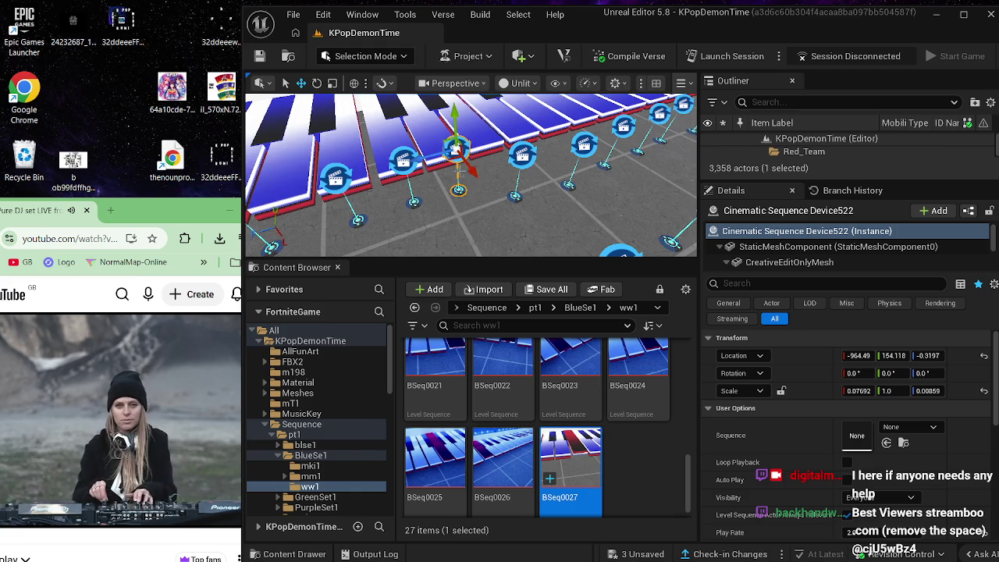
left_click(503, 194)
Step: Preview Device521's BSeq0027 animation, then bring up BSeq0027's asset actions with Device522 selected
left_click(522, 155)
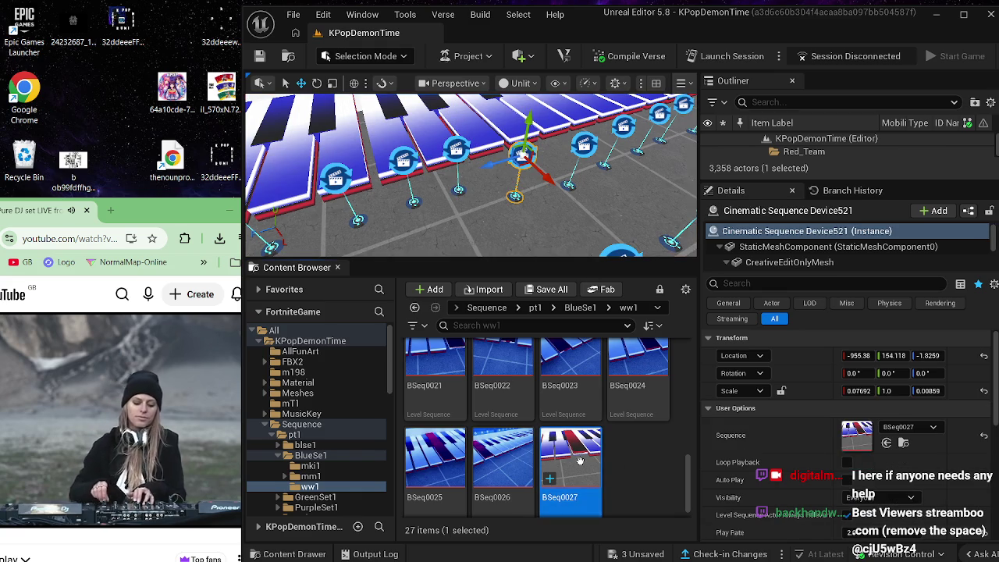
double_click(580, 460)
mouse_move(482, 320)
left_mouse_down()
mouse_move(535, 320)
mouse_move(662, 289)
left_mouse_up()
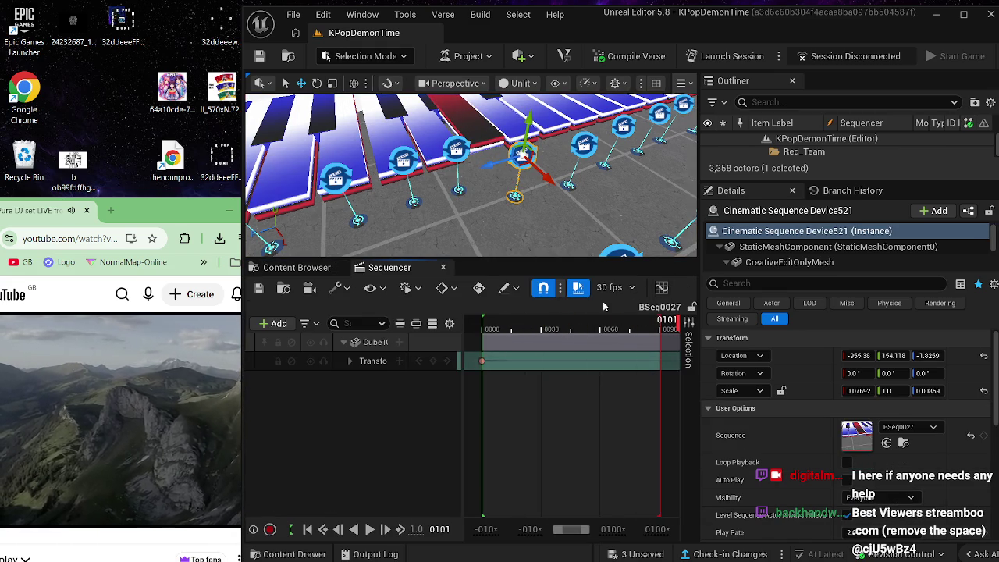
left_click(443, 267)
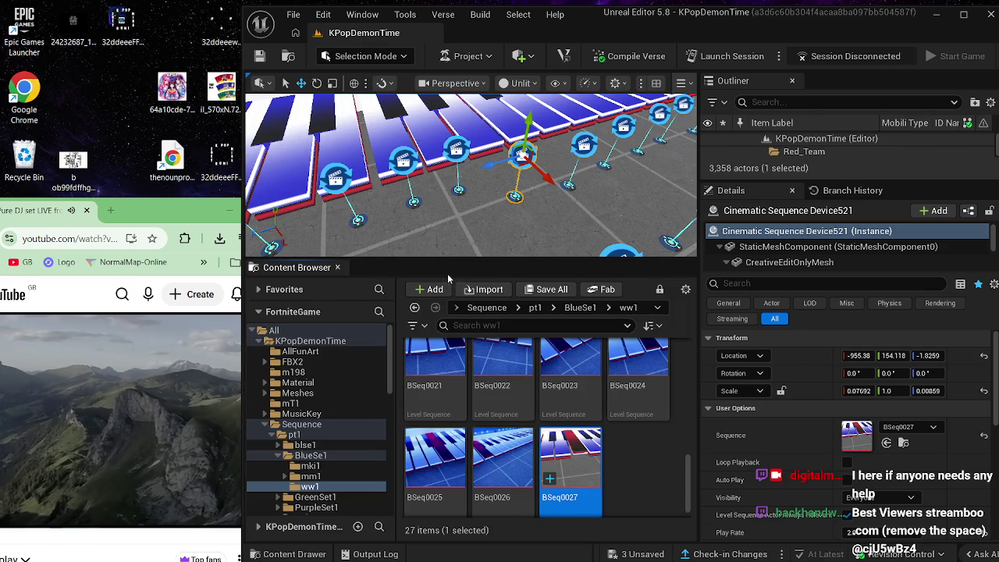
left_click(461, 156)
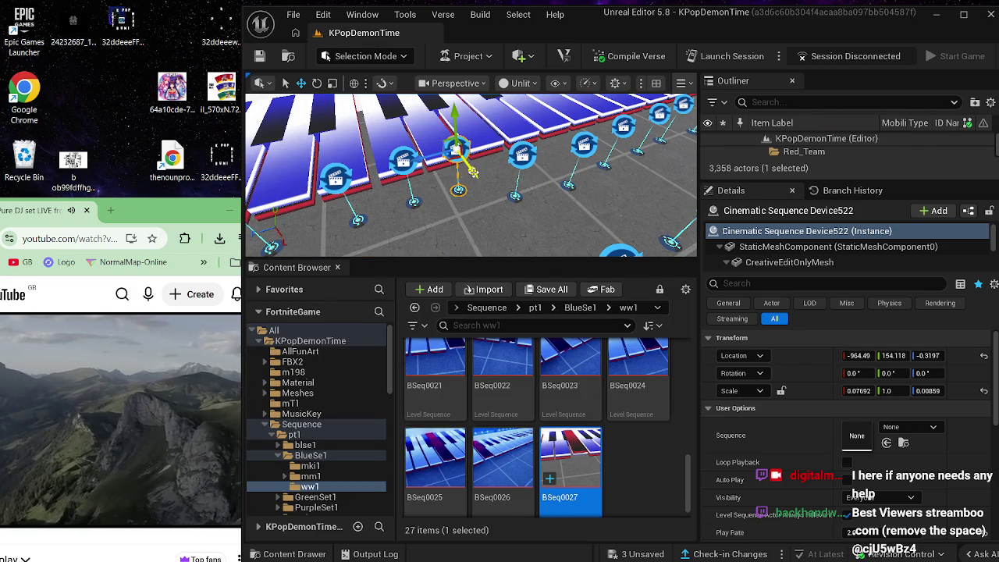
right_click(568, 467)
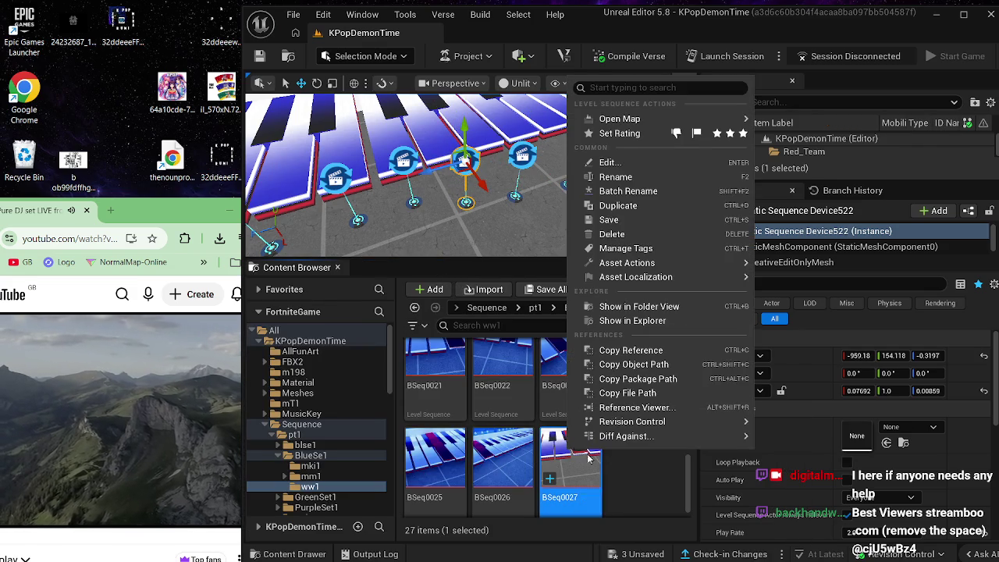
Step: Duplicate BSeq0027 as BSeq0028 and assign it to Cinematic Sequence Device522
left_click(652, 205)
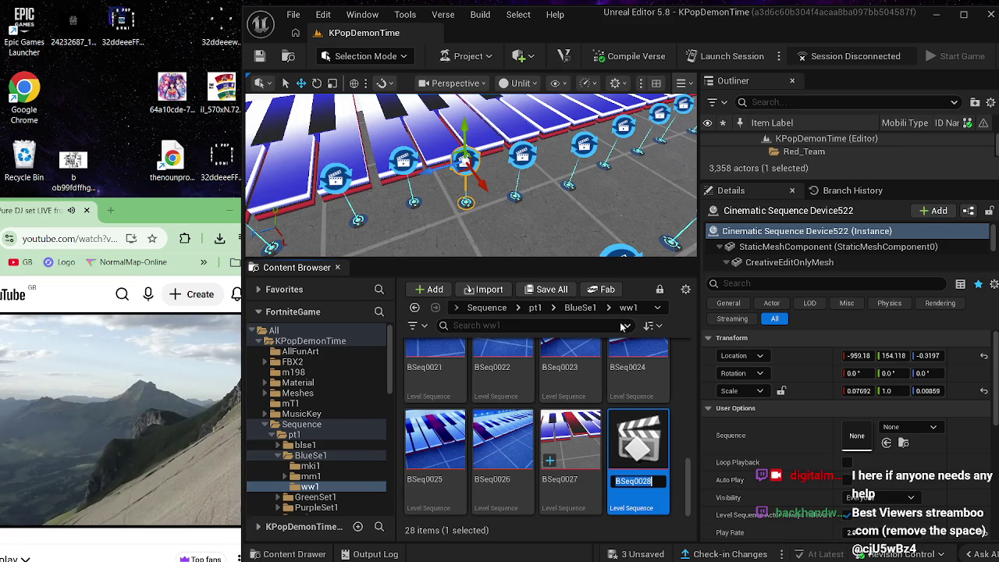
left_click(546, 238)
left_click(467, 164)
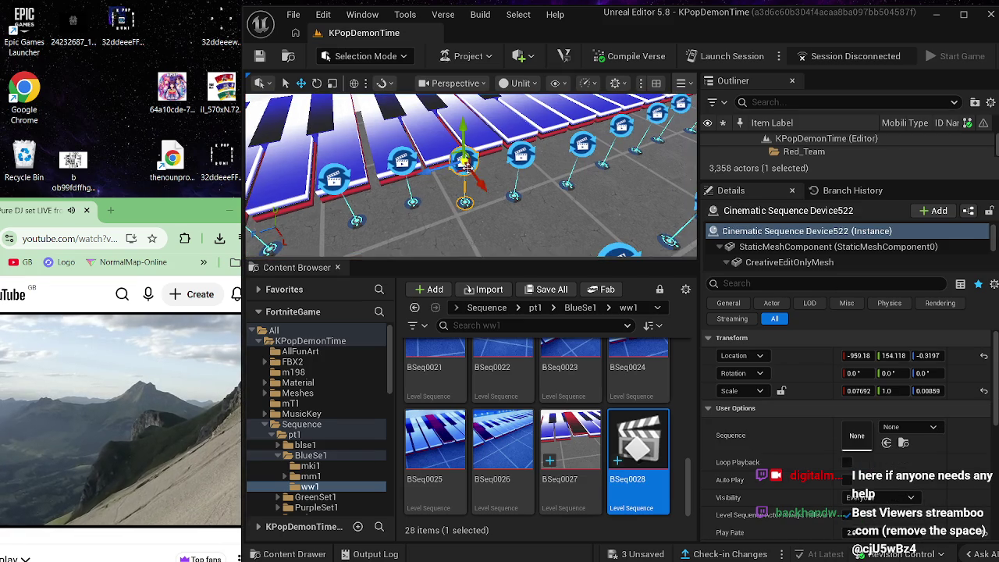
left_click_drag(632, 453, 827, 453)
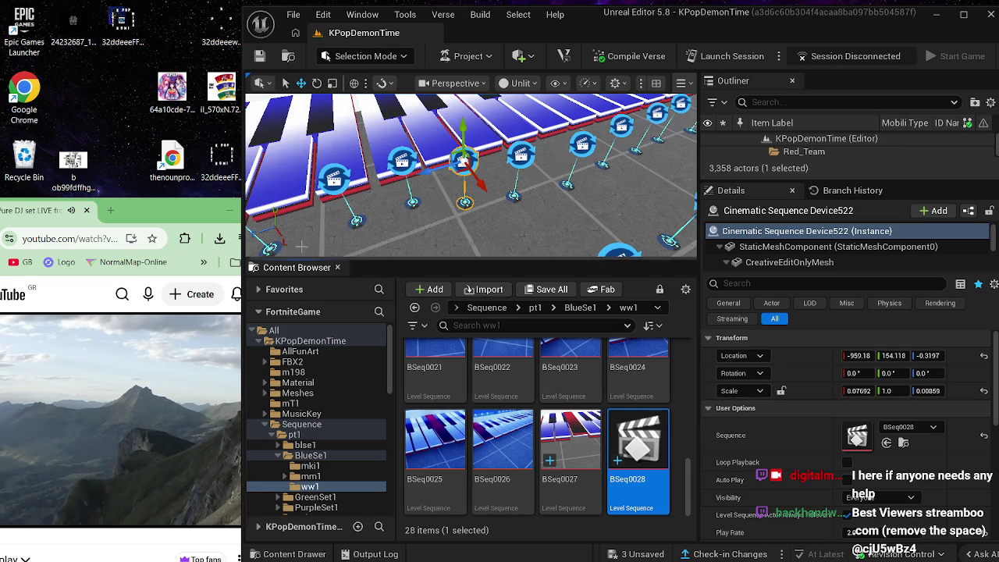
Step: Pull a new Chrome tab into its own window and reveal the hidden bookmarks
left_click(100, 215)
left_click(110, 210)
mouse_move(78, 210)
left_mouse_down()
mouse_move(374, 233)
mouse_move(560, 161)
left_mouse_up()
left_click(756, 200)
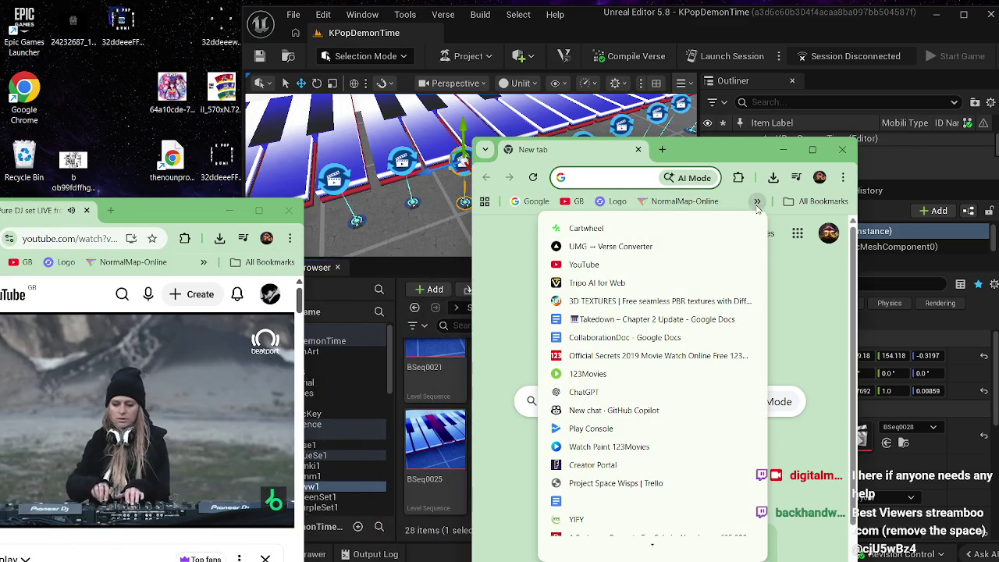
Step: From the bookmarks overflow, open the Box Fight docs, then the Luna Leaves – YouTube channel
scroll(709, 343, "down", 6)
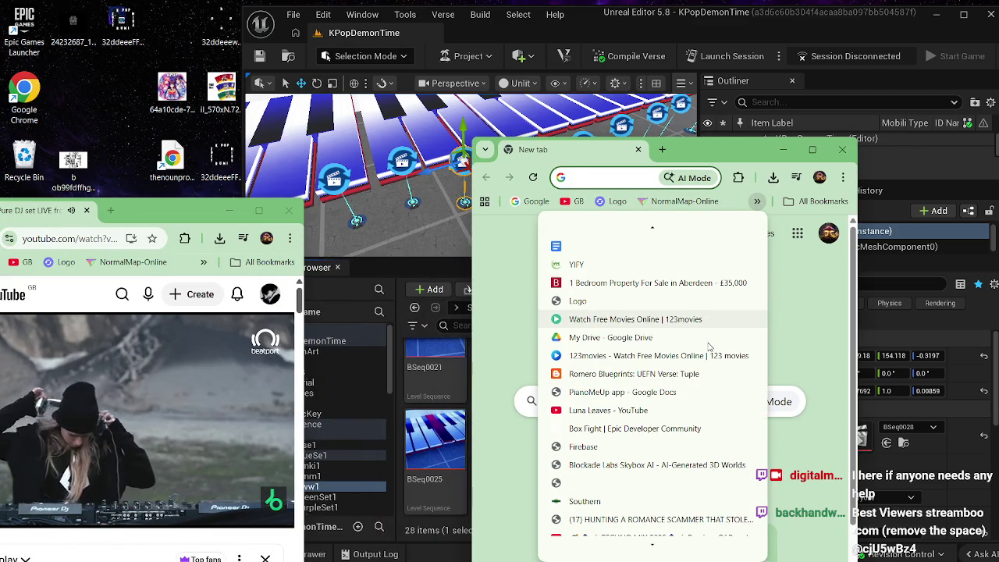
left_click(656, 428)
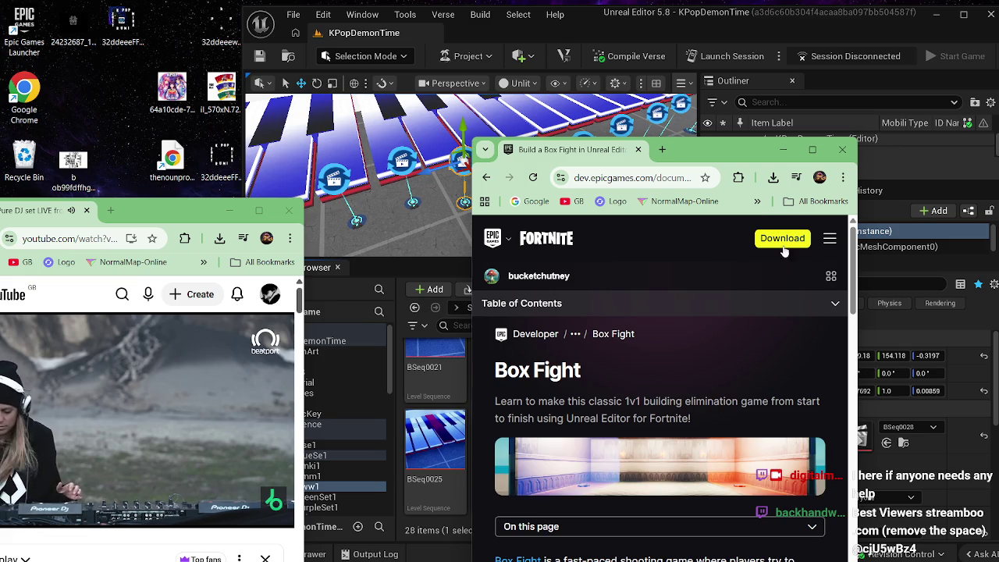
left_click(757, 204)
scroll(703, 332, "down", 5)
left_click(669, 427)
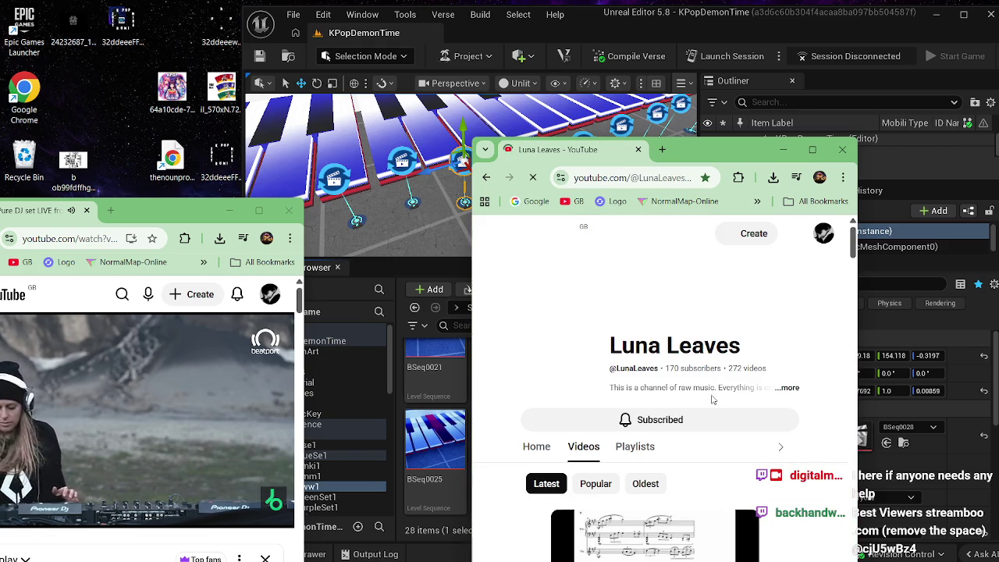
mouse_move(700, 154)
left_mouse_down()
mouse_move(823, 228)
mouse_move(855, 274)
mouse_move(853, 42)
left_mouse_up()
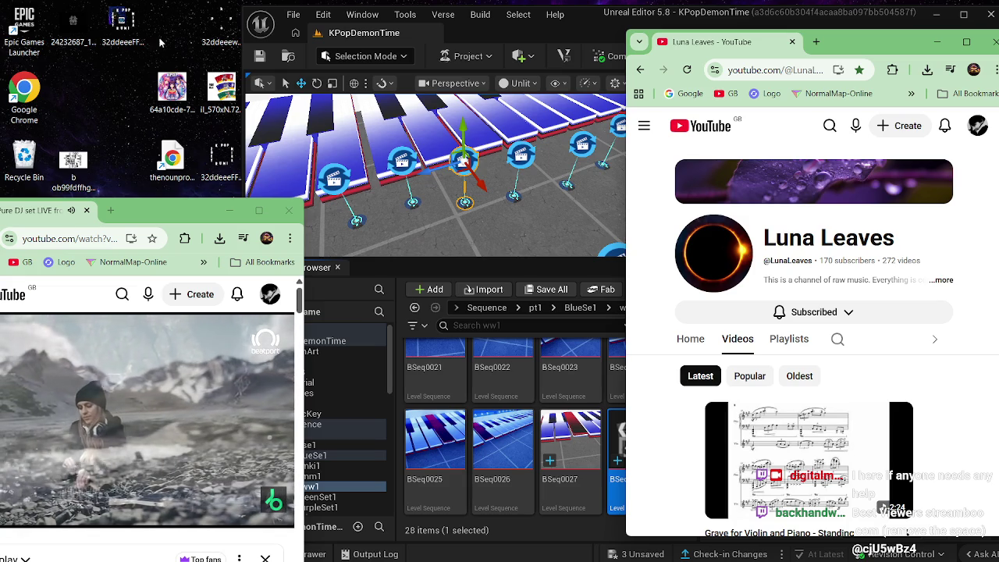
Step: Drag the Luna Leaves YouTube window down and right to uncover the Unreal Outliner
mouse_move(871, 51)
left_mouse_down()
mouse_move(888, 93)
mouse_move(898, 207)
mouse_move(883, 182)
left_mouse_up()
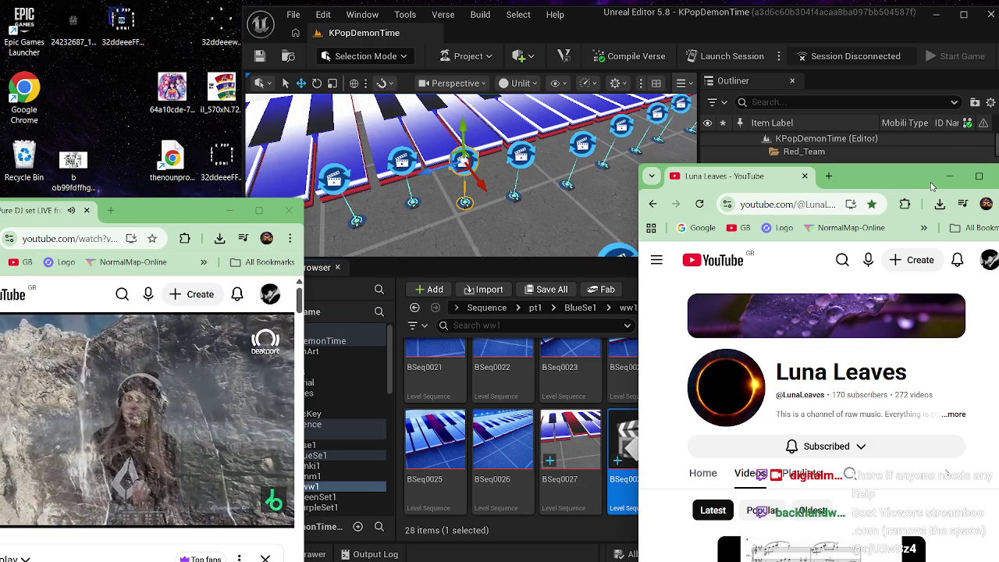
Step: Minimize and restore the Luna Leaves window, then move it top-left at a smaller size
left_click(949, 176)
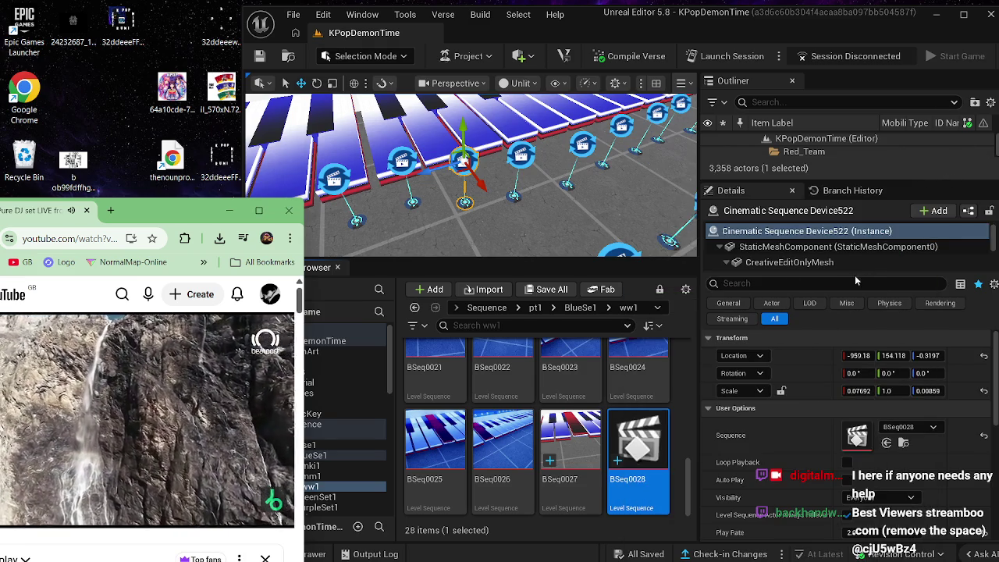
mouse_move(604, 549)
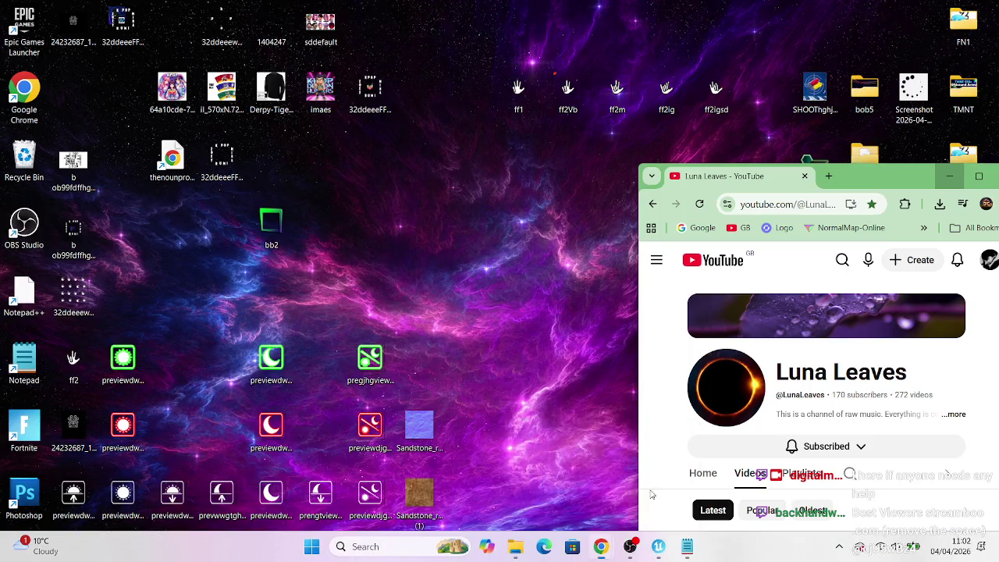
left_click(663, 476)
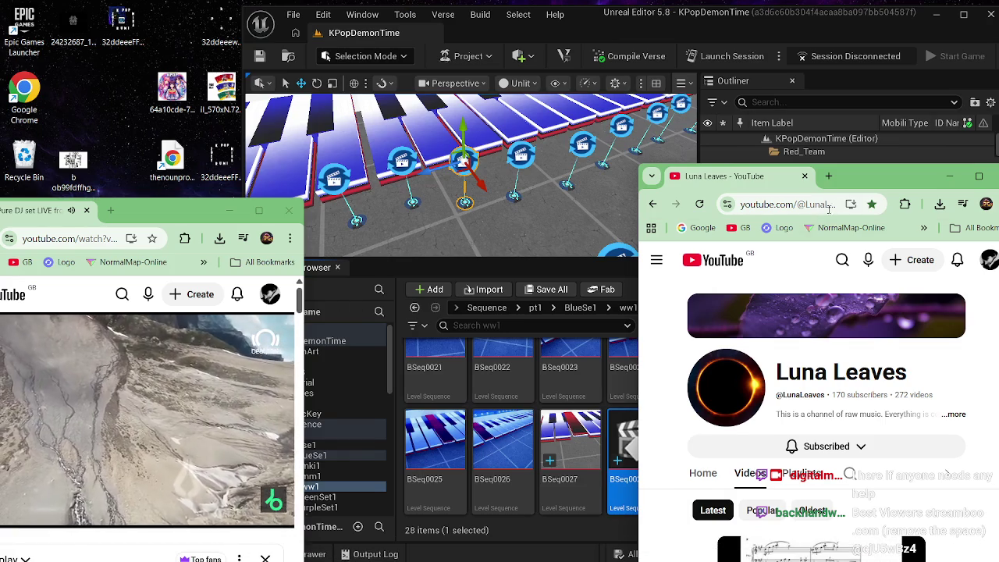
left_click_drag(876, 184, 239, 32)
mouse_move(267, 11)
left_mouse_down()
mouse_move(227, 173)
mouse_move(233, 245)
mouse_move(216, 257)
mouse_move(232, 248)
mouse_move(224, 75)
mouse_move(205, 29)
left_mouse_up()
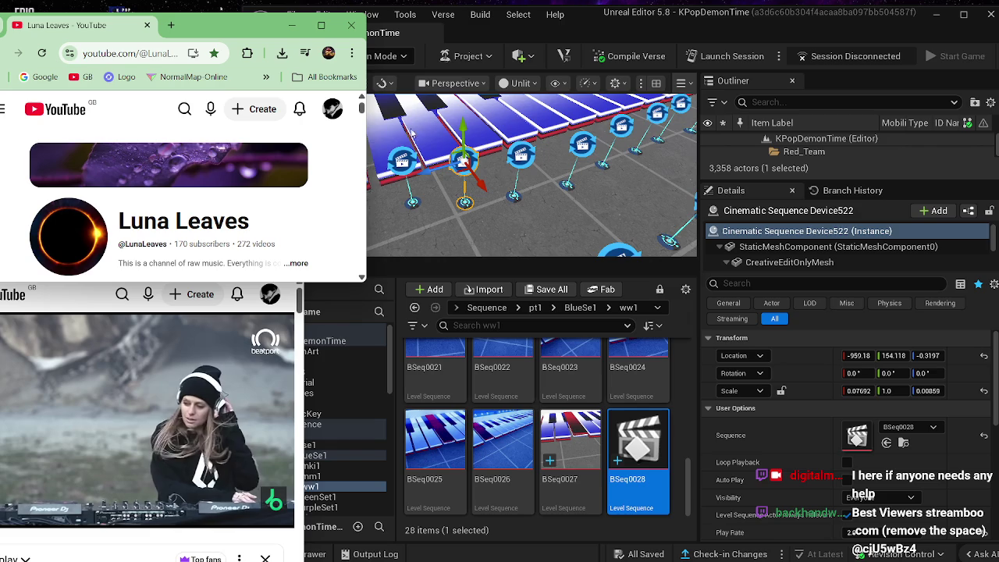
Step: Bring Unreal Editor to the front and orbit the viewport to show the whole piano-key row
left_click(607, 28)
left_click_drag(607, 28, 609, 31)
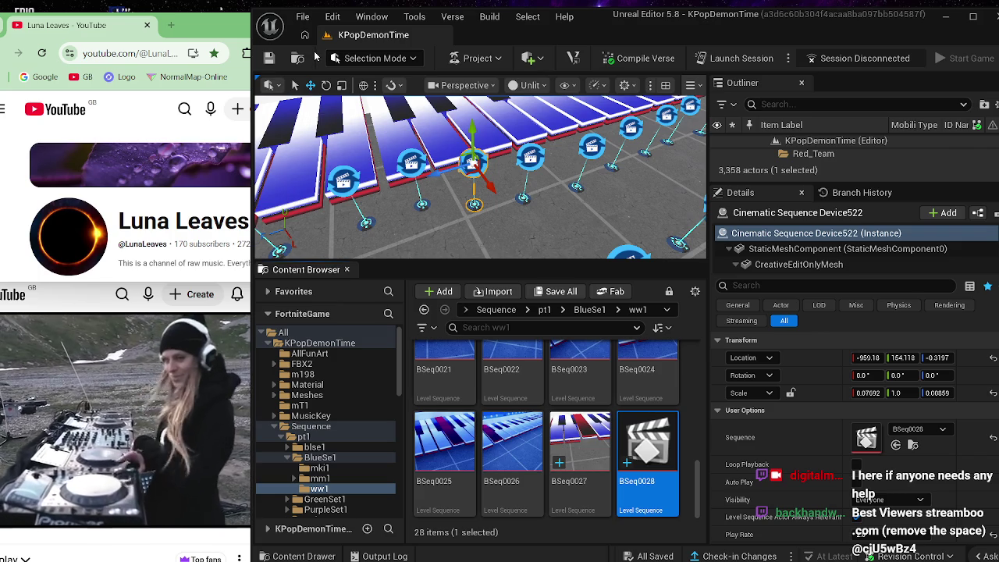
left_click_drag(495, 225, 470, 255)
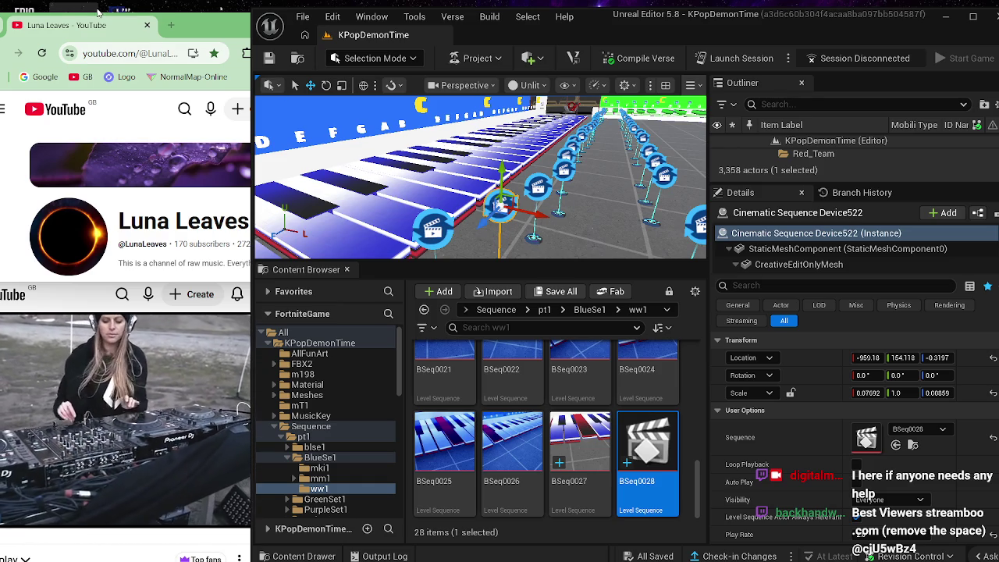
left_click(178, 30)
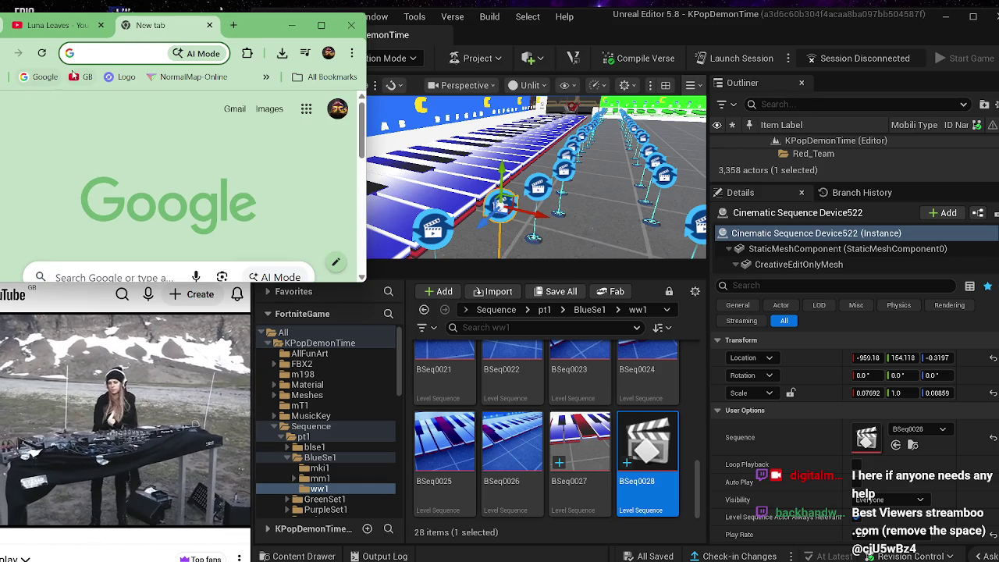
Step: Load YouTube from the GB bookmark and make the browser window taller
left_click(78, 80)
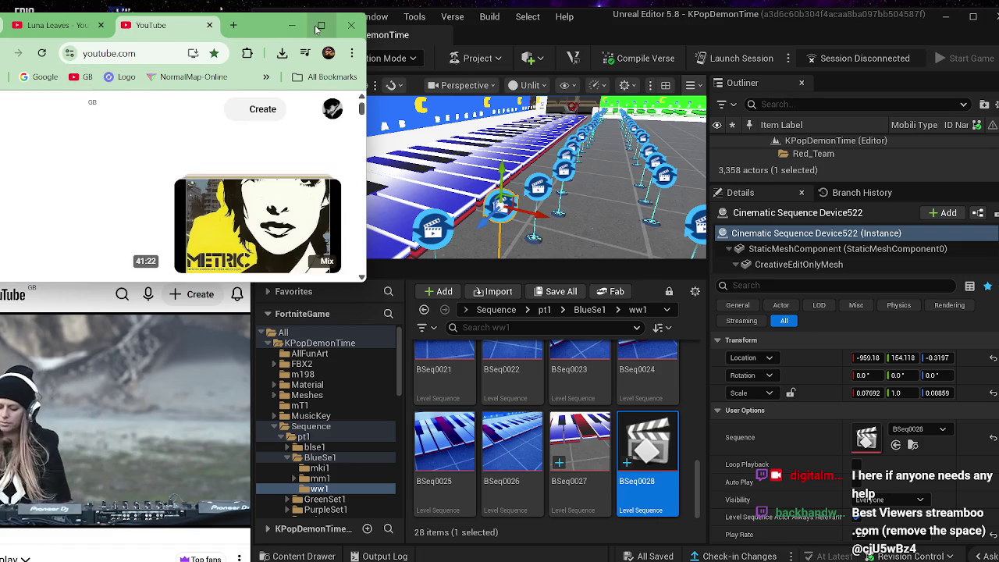
left_click_drag(256, 28, 631, 53)
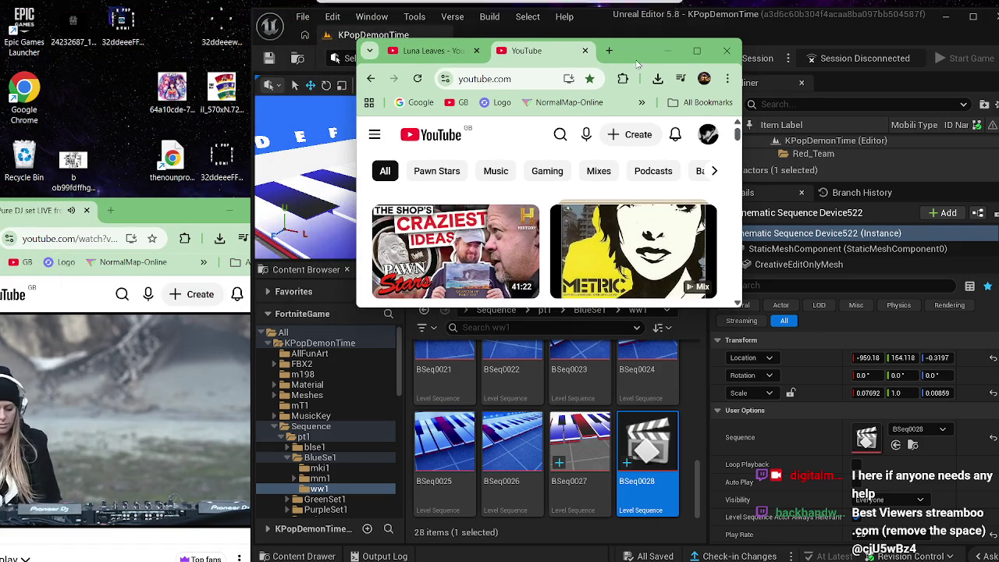
left_click_drag(546, 307, 546, 382)
Step: Open YouTube's watch History and scroll down to the Keyed Up for Big Deals entry
left_click(376, 140)
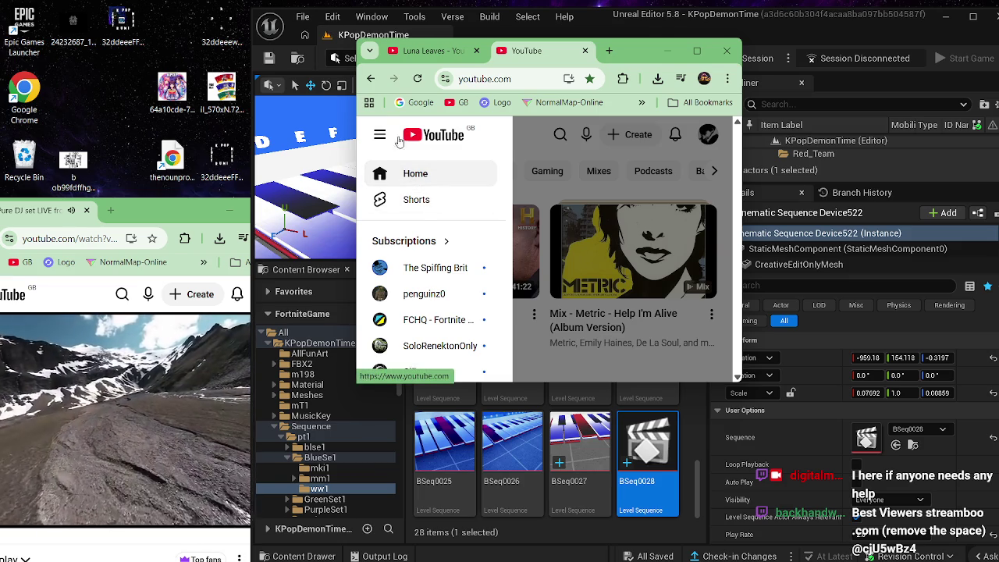
scroll(413, 168, "down", 3)
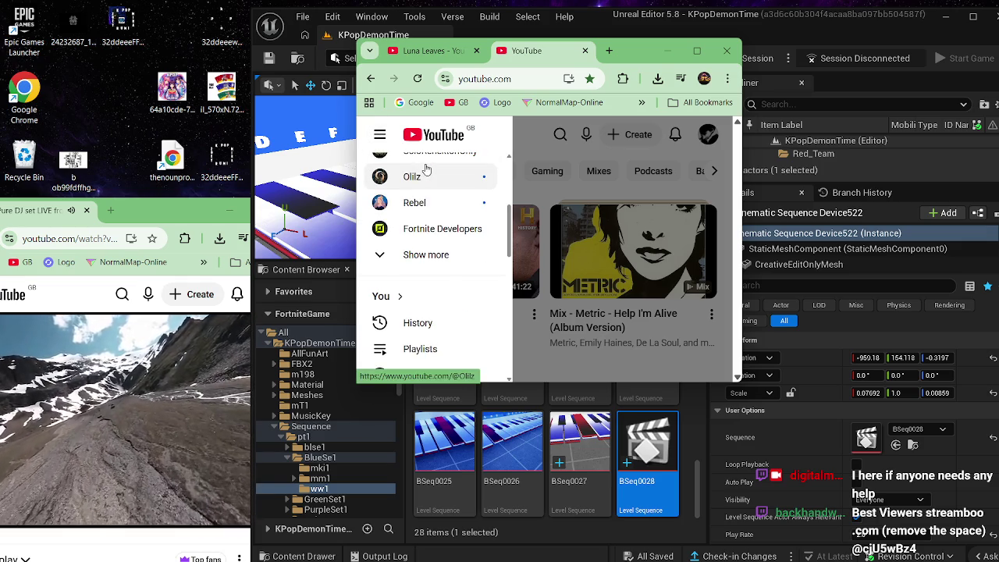
left_click(429, 326)
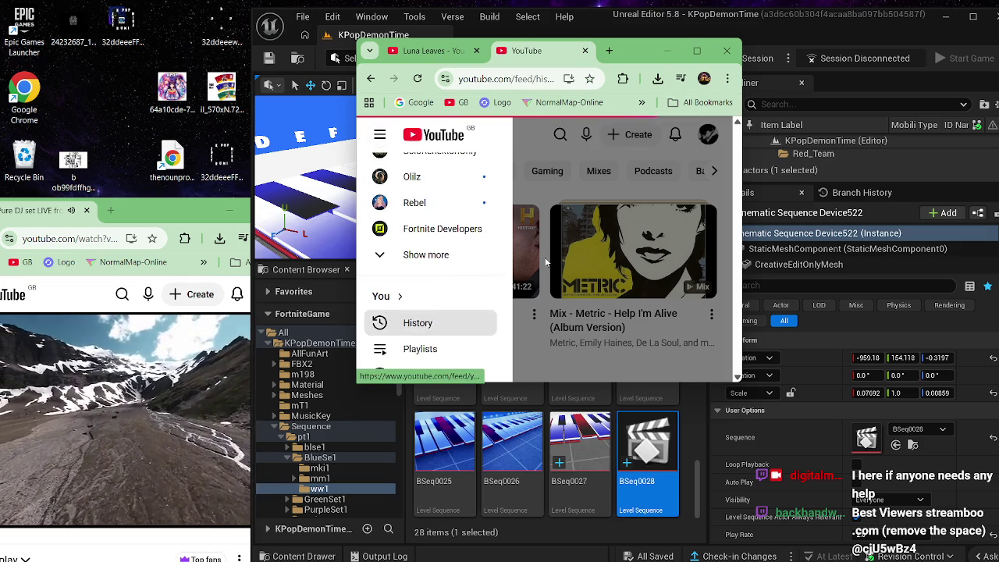
scroll(562, 258, "down", 3)
scroll(561, 258, "down", 10)
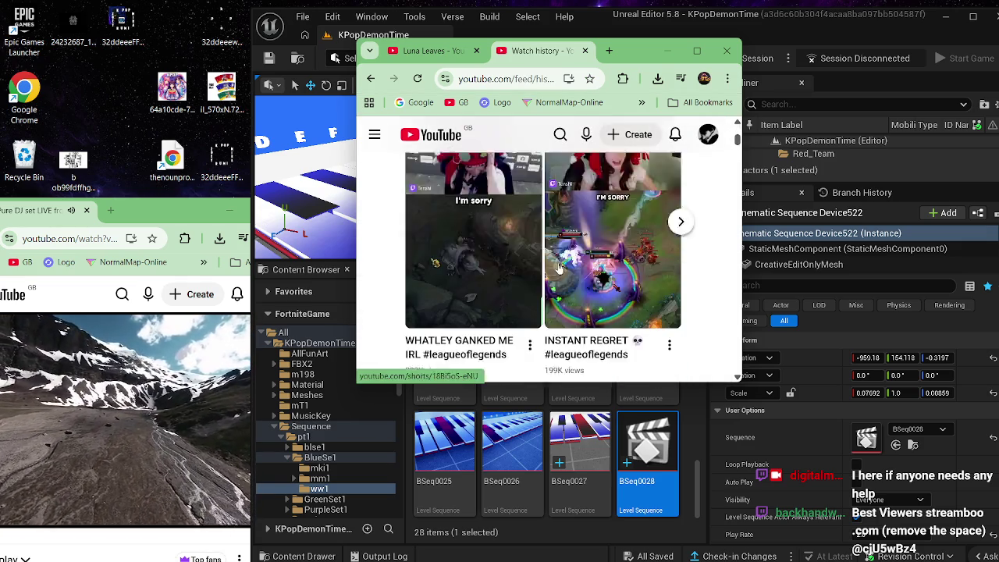
scroll(559, 262, "down", 10)
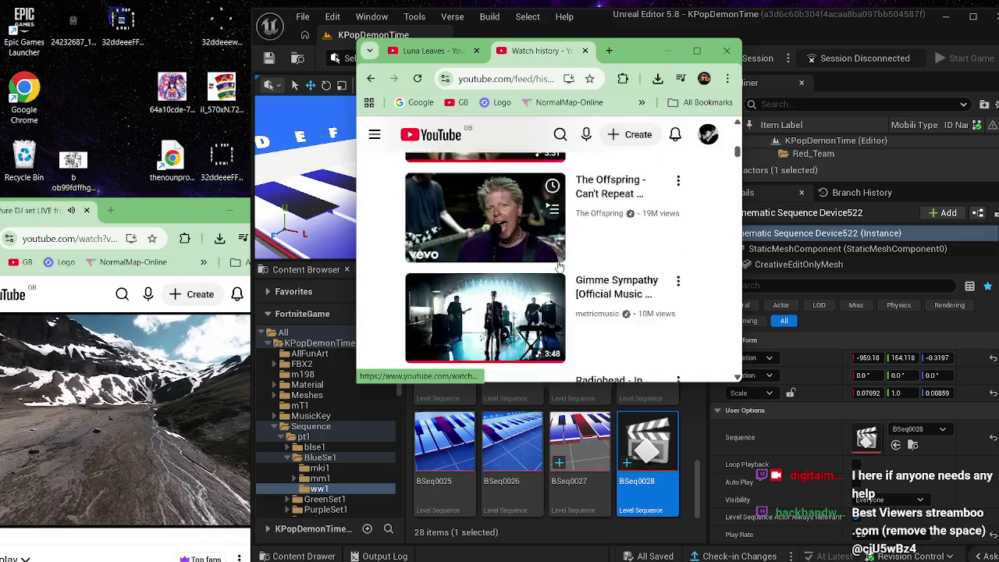
scroll(557, 265, "down", 5)
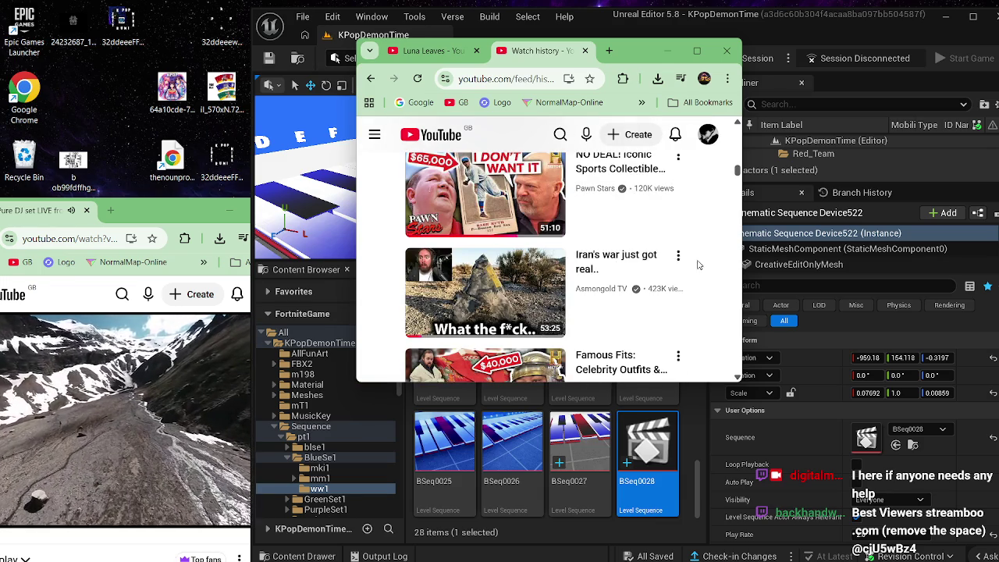
scroll(686, 265, "down", 3)
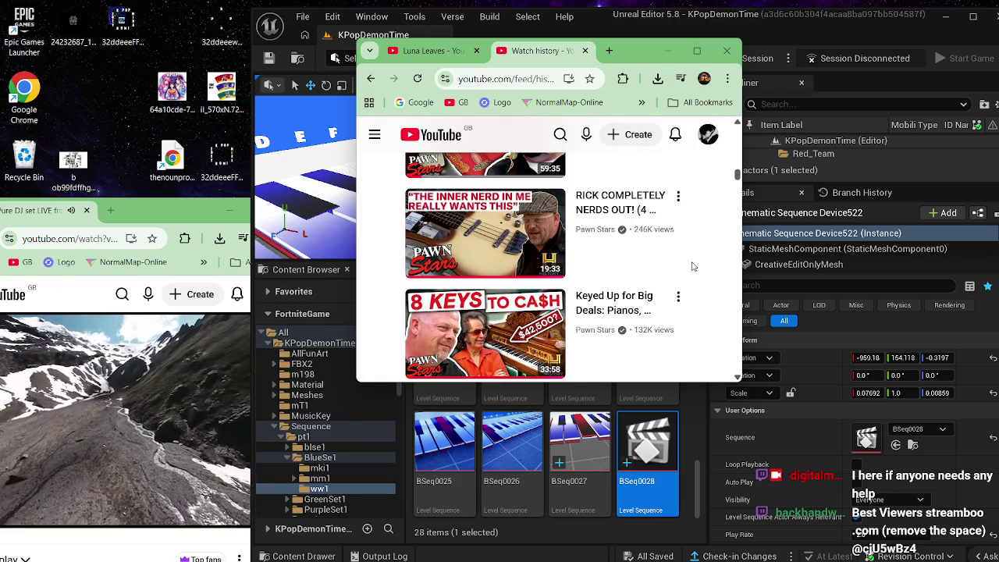
scroll(692, 265, "up", 1)
scroll(678, 263, "down", 2)
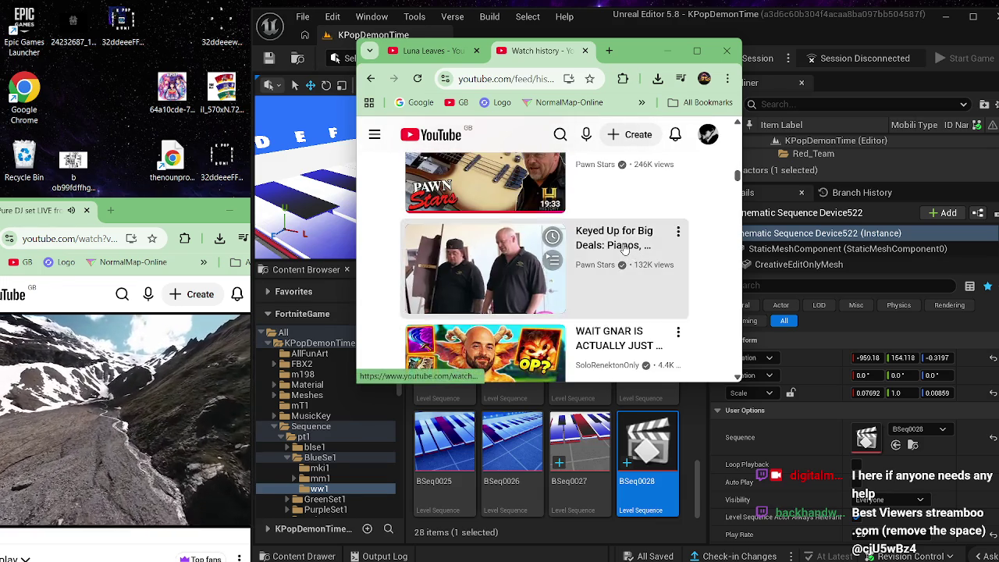
left_click(624, 243)
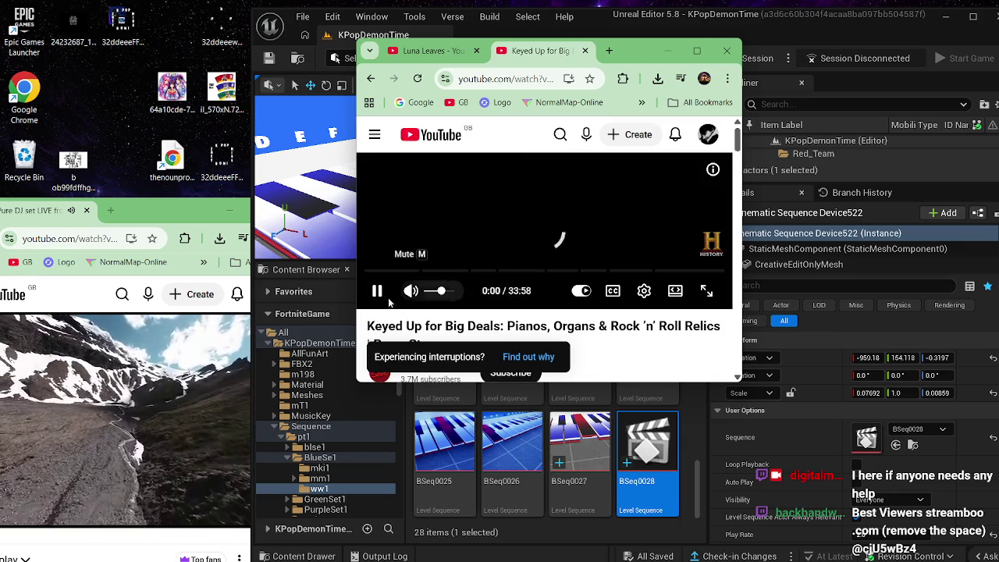
Step: Mute the Keyed Up for Big Deals video, then reposition and widen the Chrome window
left_click(410, 290)
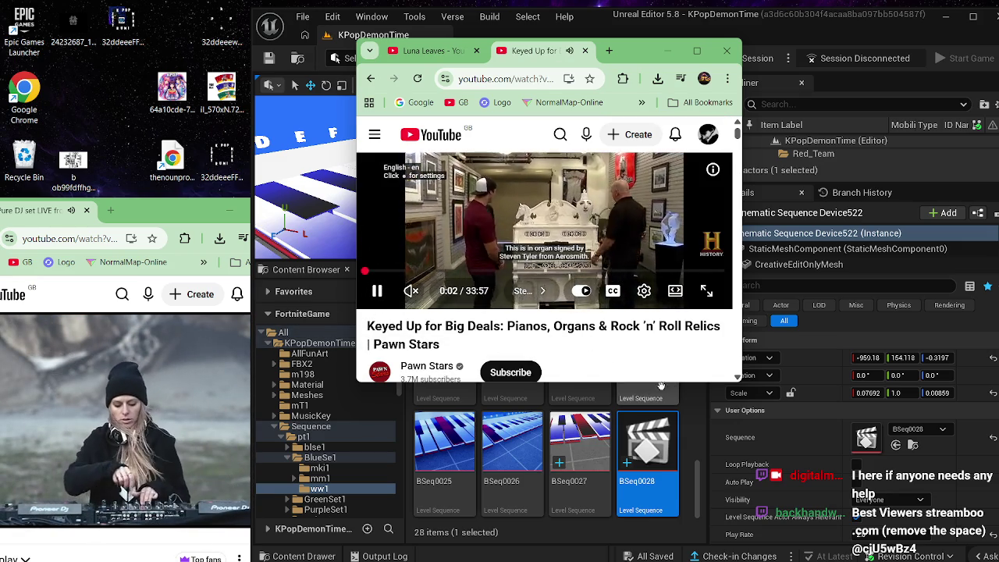
mouse_move(641, 52)
left_mouse_down()
mouse_move(842, 173)
mouse_move(833, 49)
left_mouse_up()
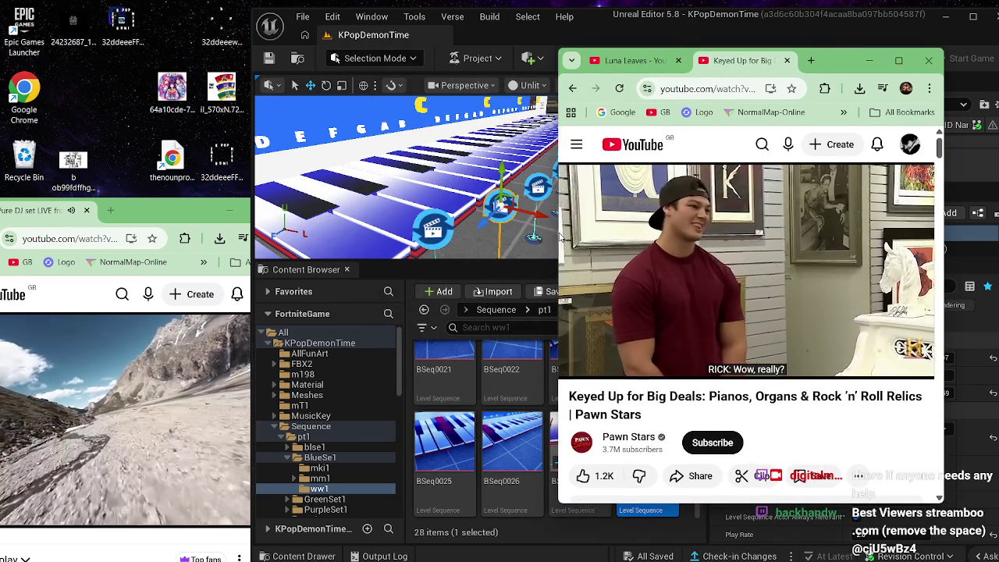
left_click_drag(559, 234, 435, 231)
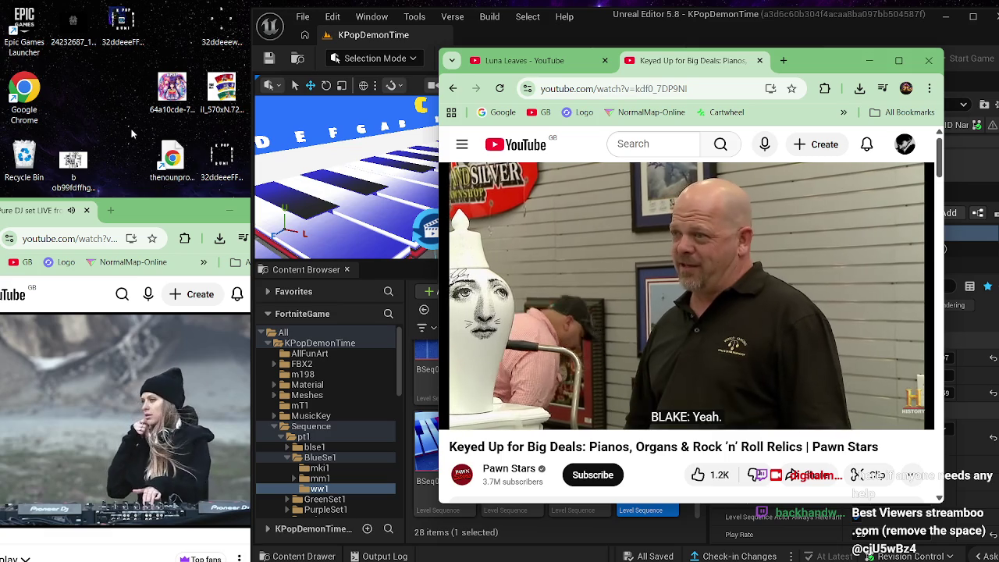
left_click(116, 132)
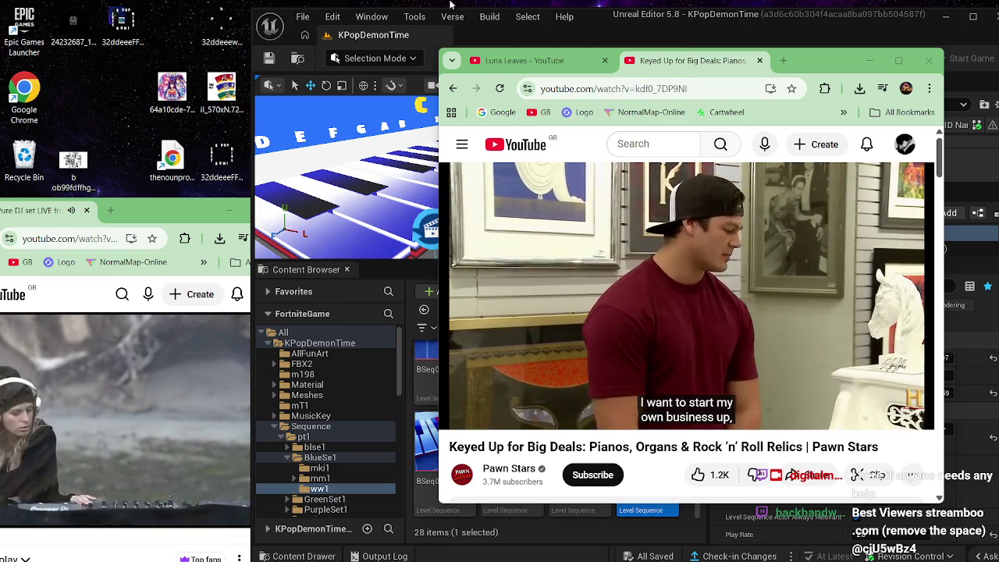
Step: Rewind the Pawn Stars video to about 1:25, pause it, then resume playback
mouse_move(695, 350)
left_click_drag(478, 391, 467, 392)
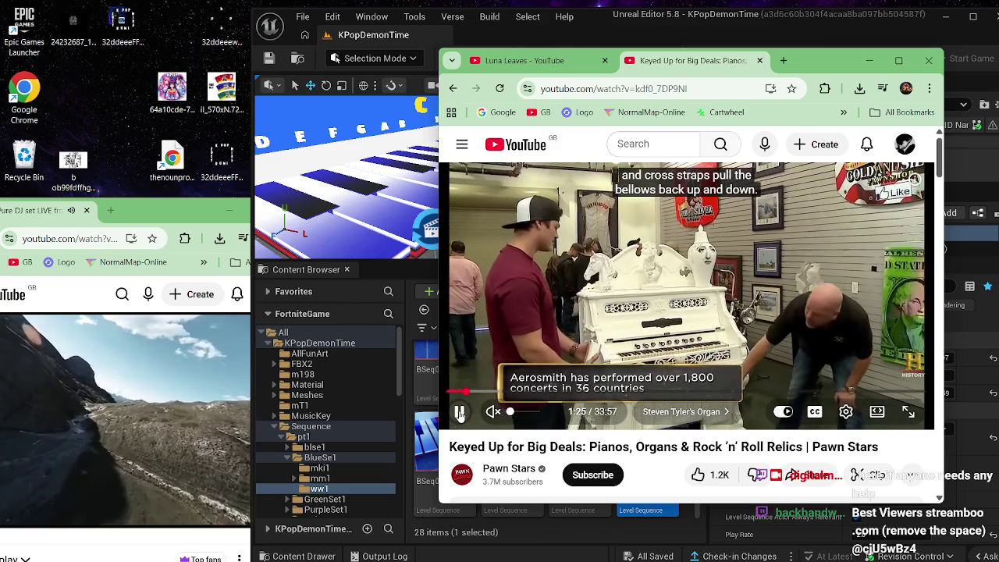
left_click(459, 416)
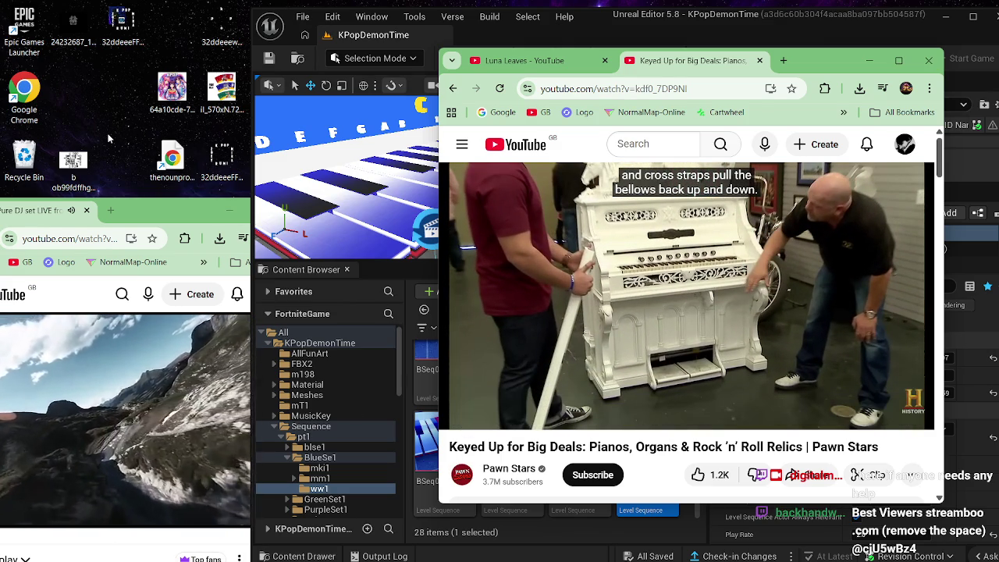
mouse_move(457, 421)
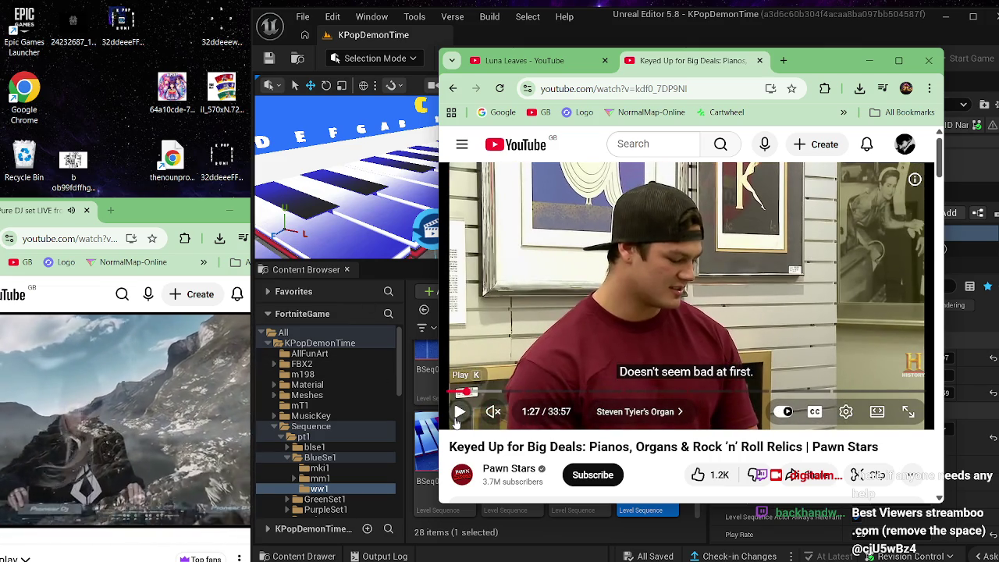
left_click(457, 420)
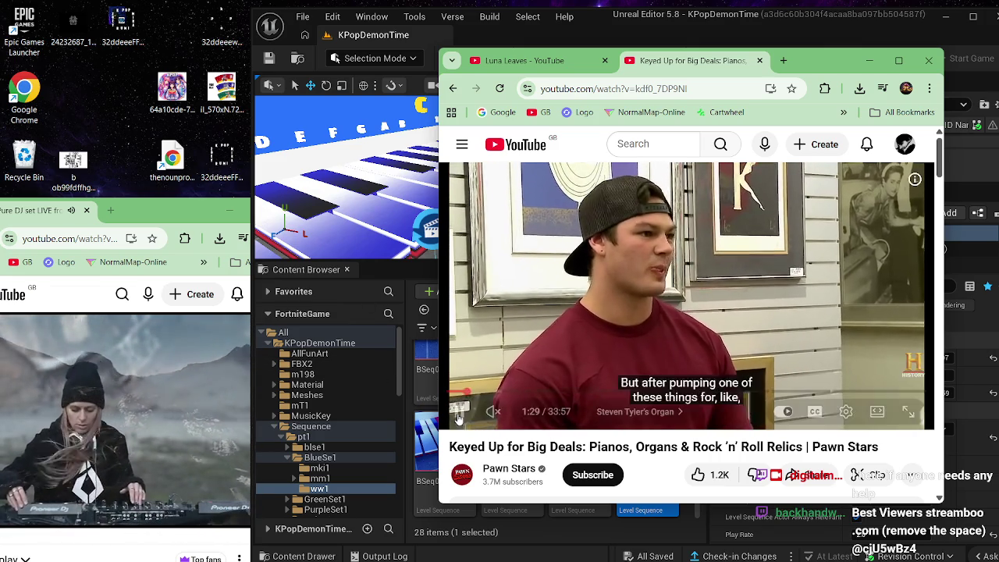
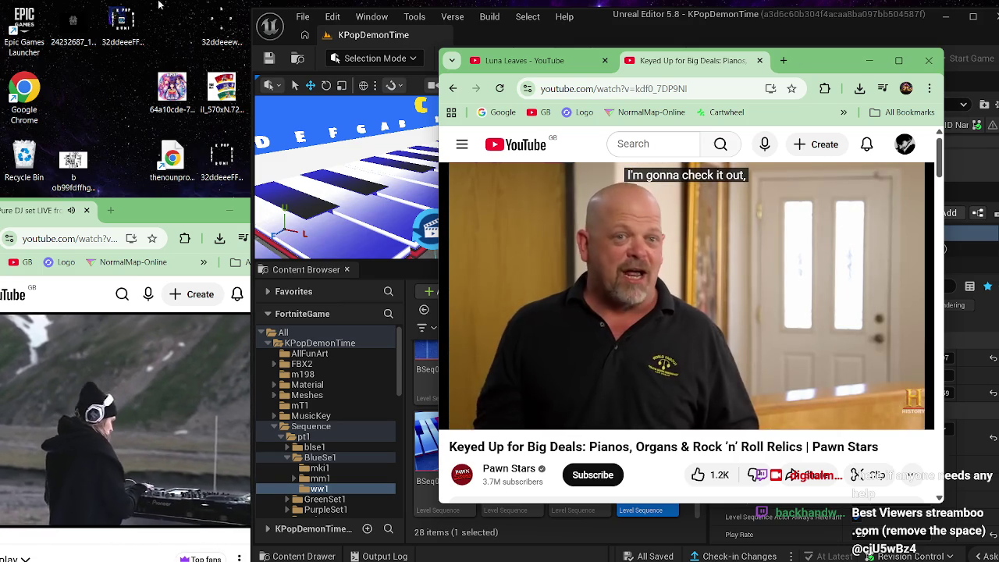
Step: Pull the Luna Leaves channel tab out of Chrome into its own window
mouse_move(476, 411)
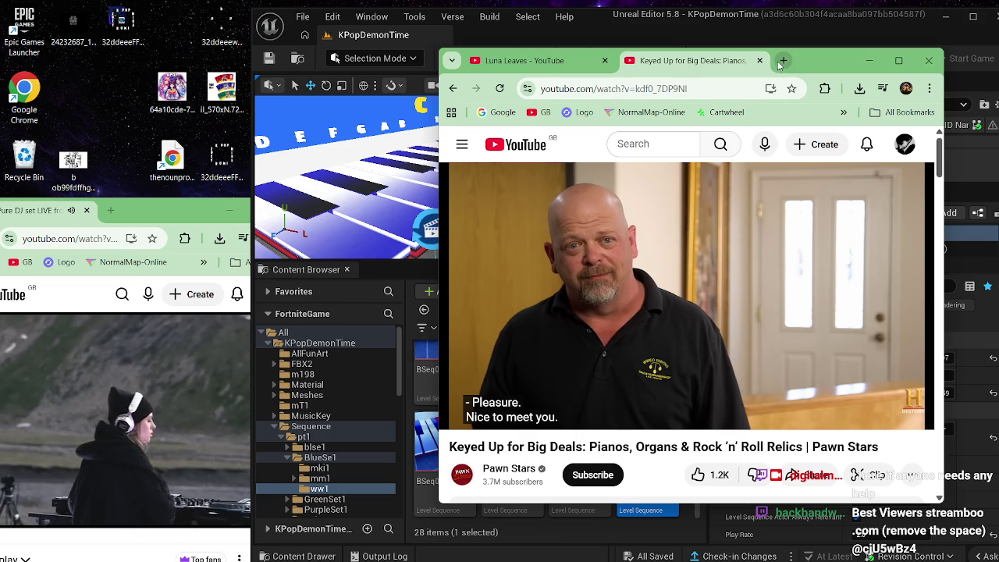
left_click(550, 66)
mouse_move(550, 68)
left_mouse_down()
mouse_move(349, 100)
mouse_move(172, 78)
mouse_move(164, 50)
left_mouse_up()
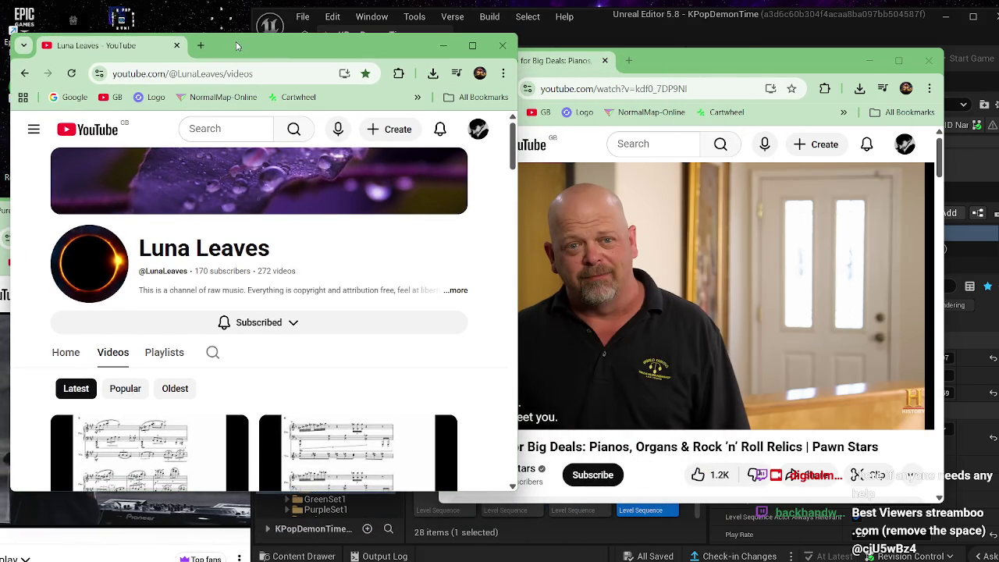
mouse_move(234, 35)
left_mouse_down()
mouse_move(222, 178)
mouse_move(248, 57)
left_mouse_up()
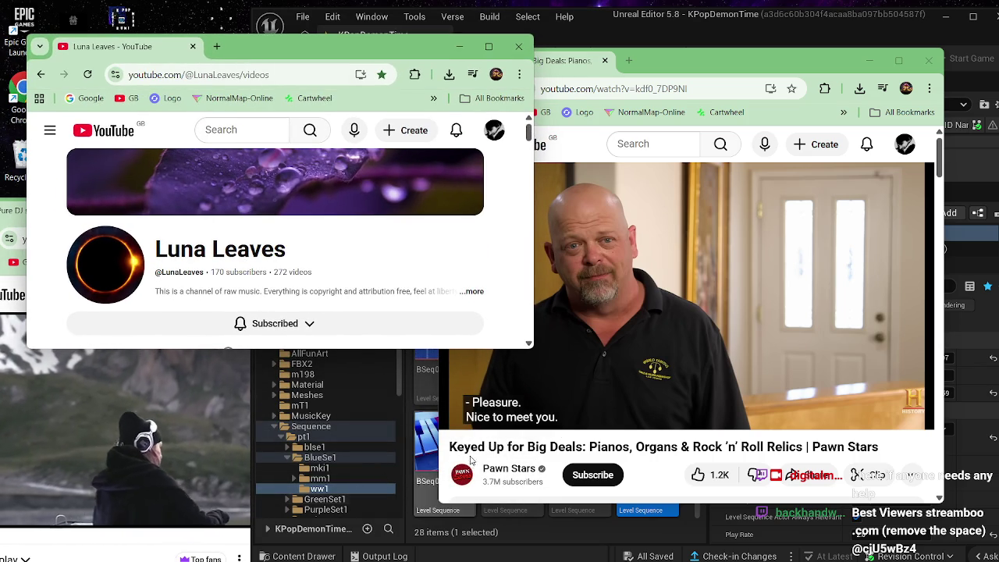
Step: Make the Luna Leaves window narrower and move it to the left, leaving the Pawn Stars video in front
left_click(713, 37)
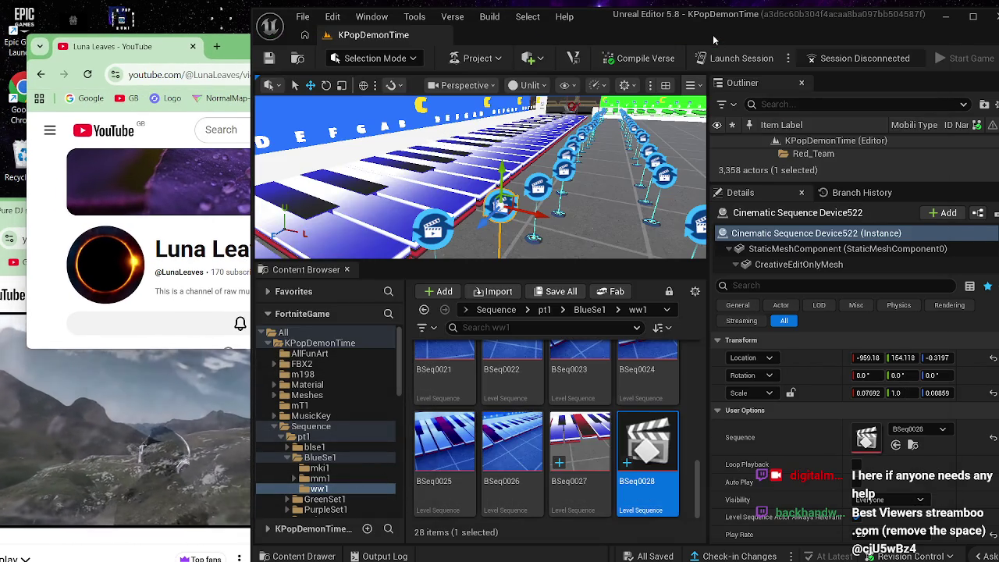
left_click(244, 55)
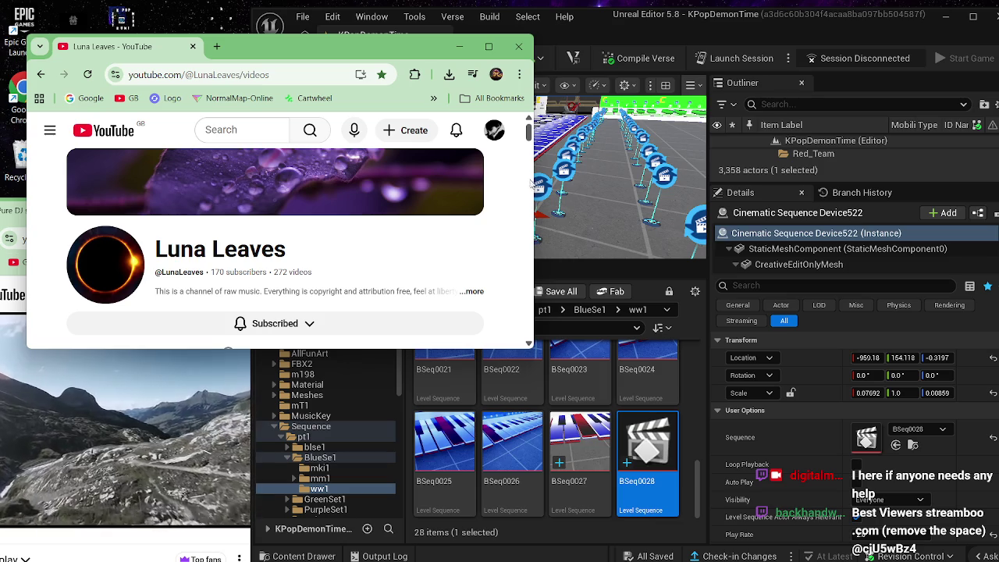
left_click_drag(535, 187, 352, 163)
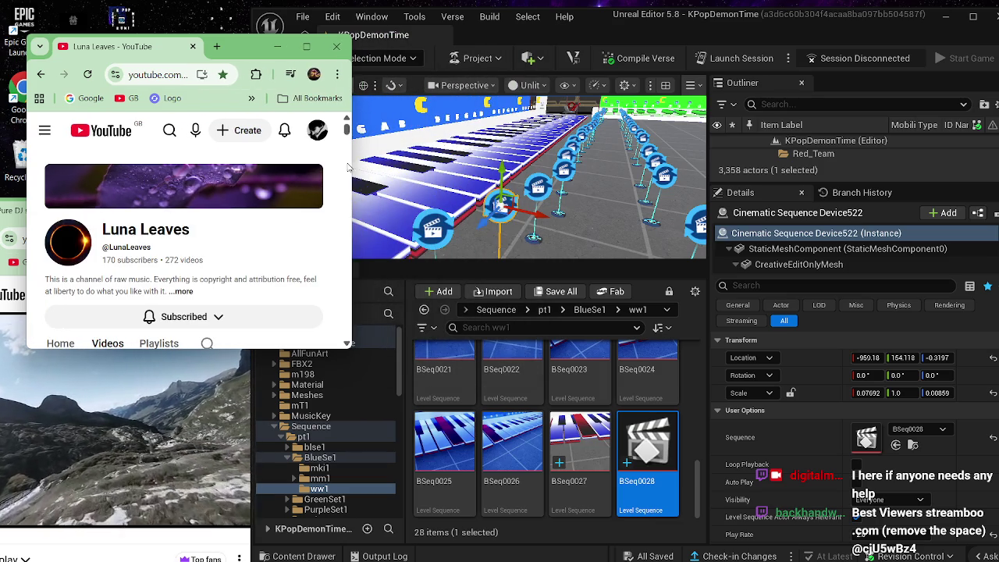
left_click_drag(255, 46, 193, 72)
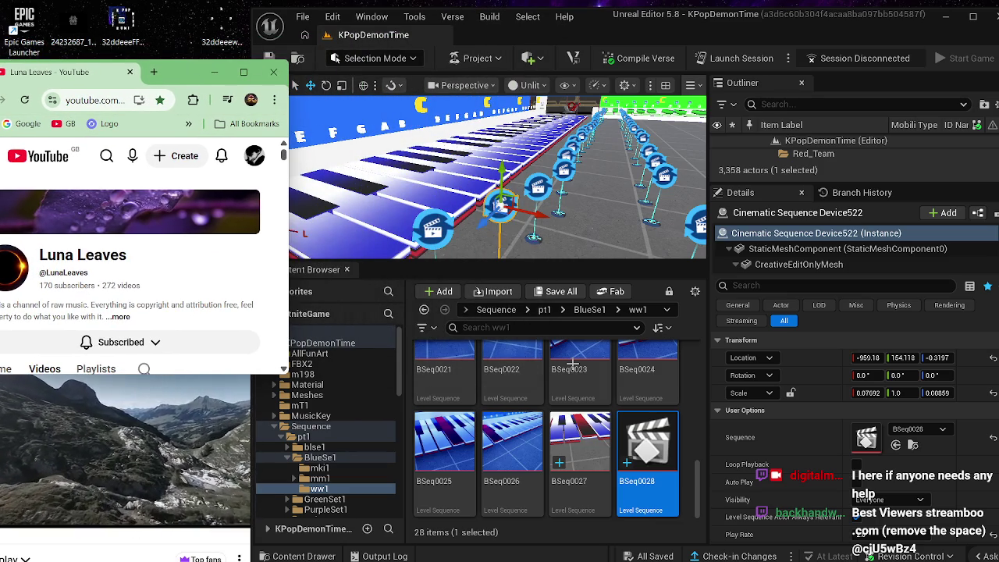
mouse_move(551, 560)
mouse_move(601, 546)
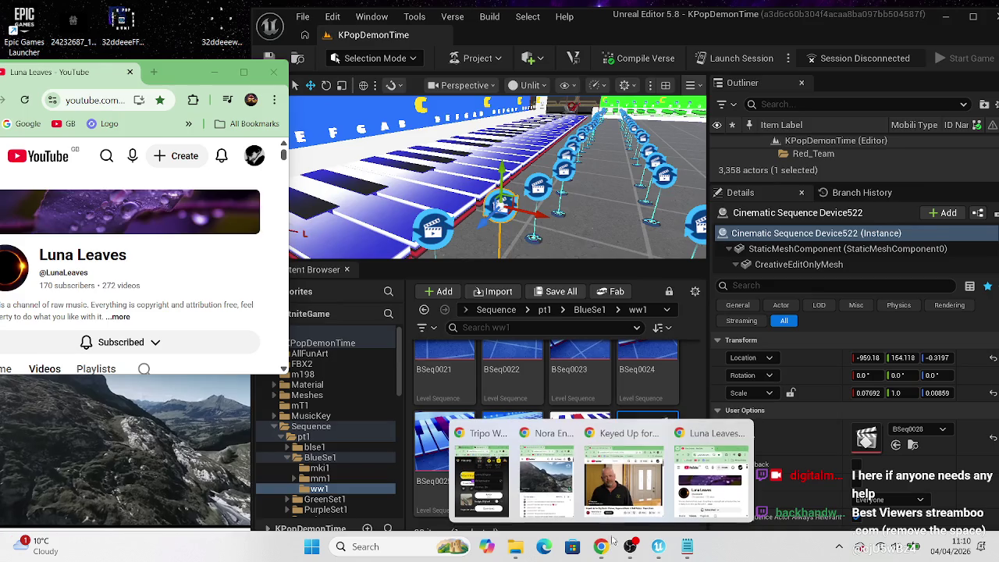
left_click(619, 500)
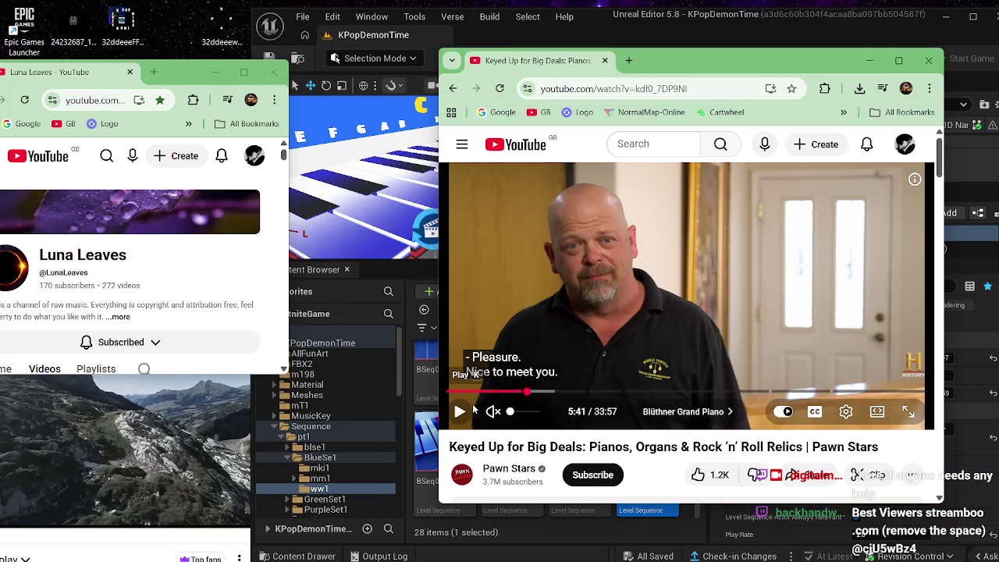
Step: Resume the Pawn Stars piano video and nudge the Luna Leaves window up and right
left_click(460, 413)
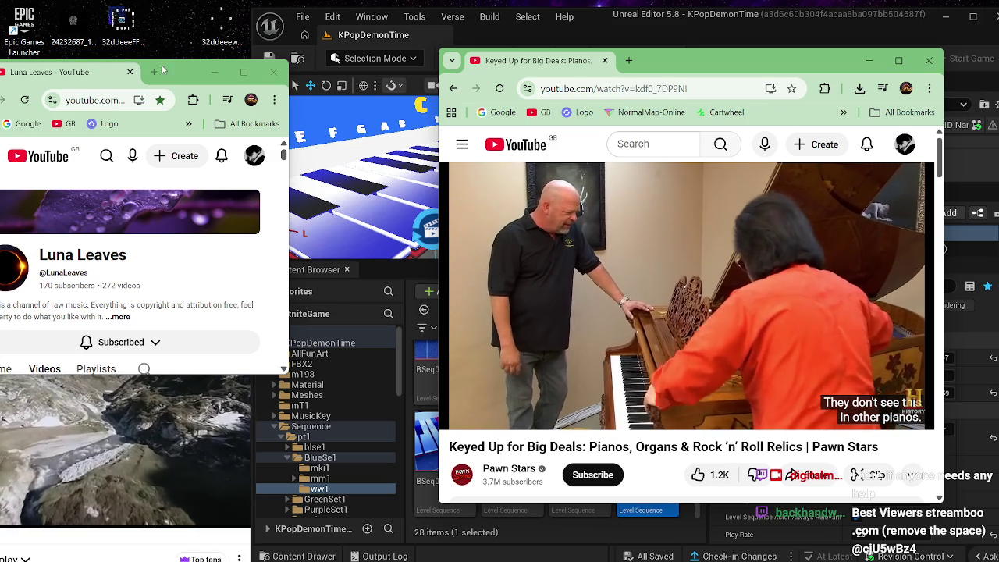
left_click_drag(185, 88, 224, 74)
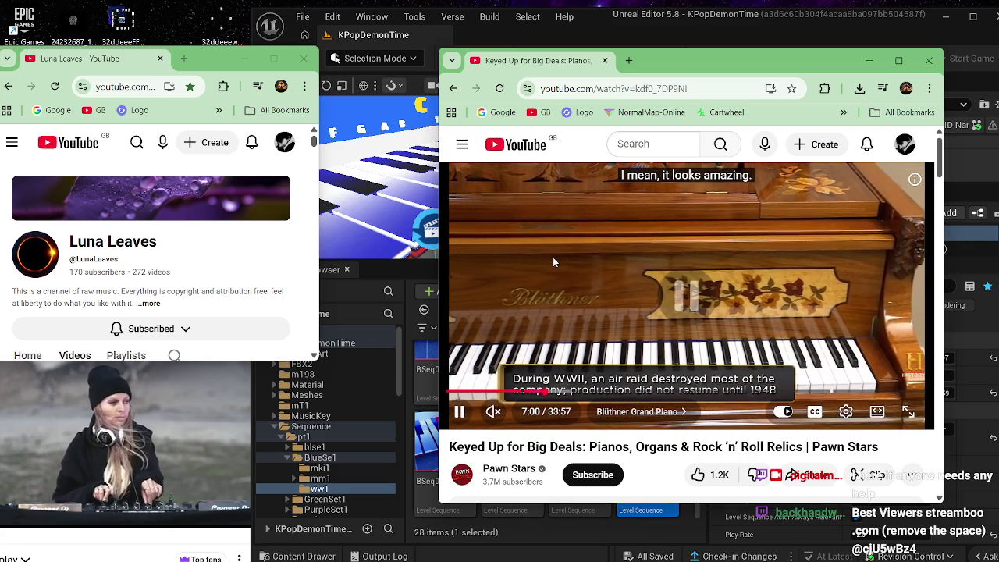
left_click(531, 382)
left_click_drag(538, 394, 538, 395)
left_click(557, 316)
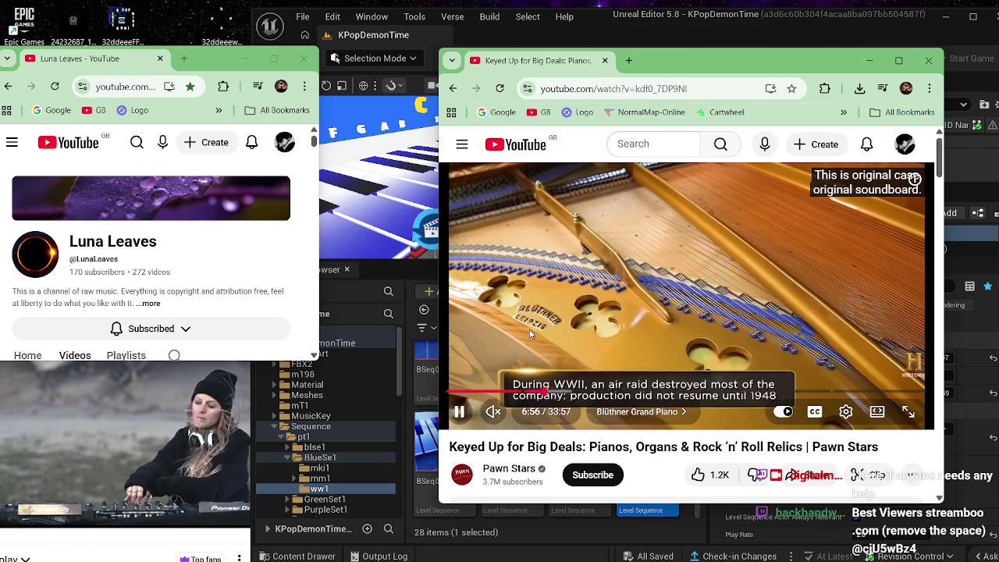
left_click(529, 334)
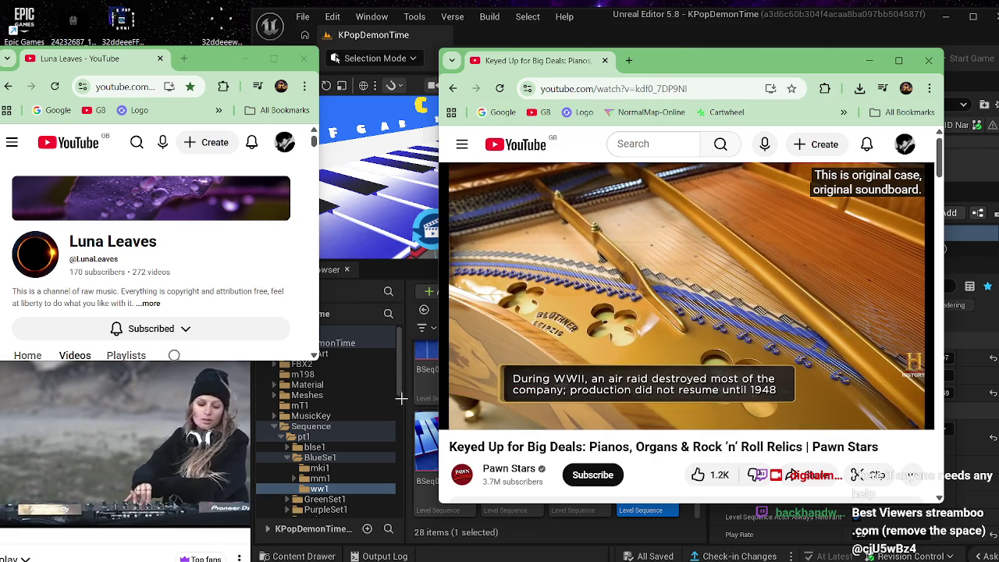
mouse_move(201, 560)
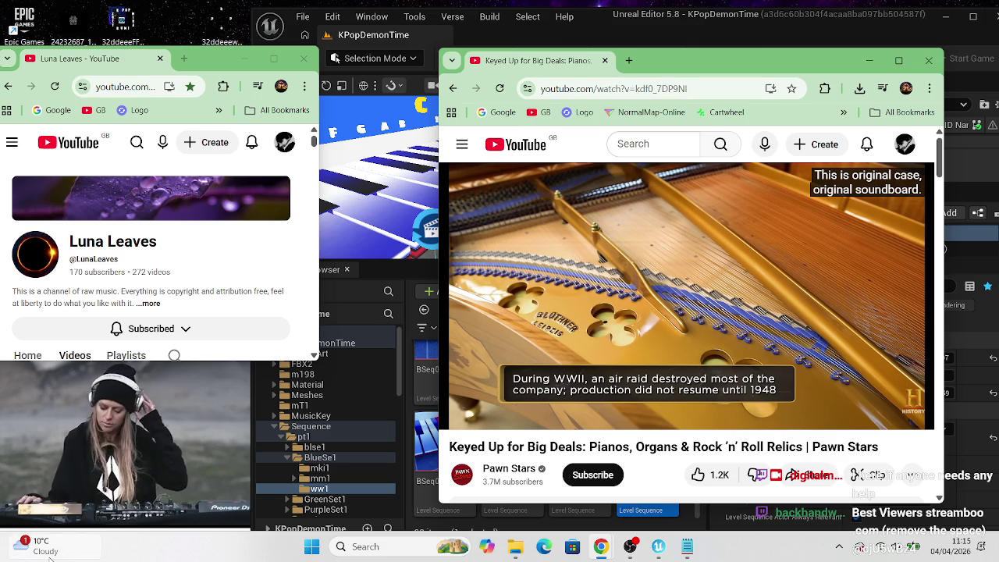
Step: Snip the Blüthner soundboard video frame to the clipboard, then minimise the browser window
mouse_move(49, 558)
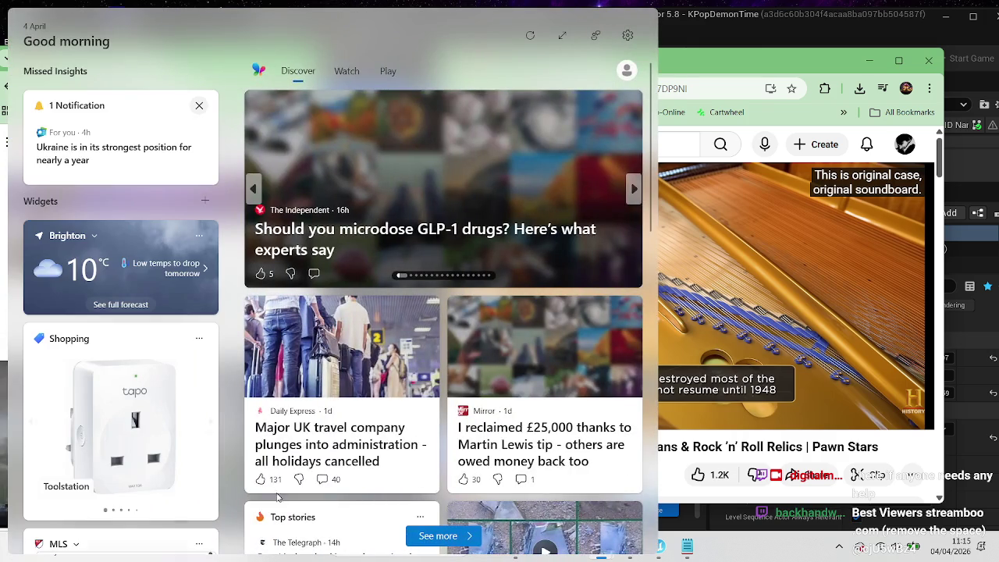
scroll(546, 235, "down", 3)
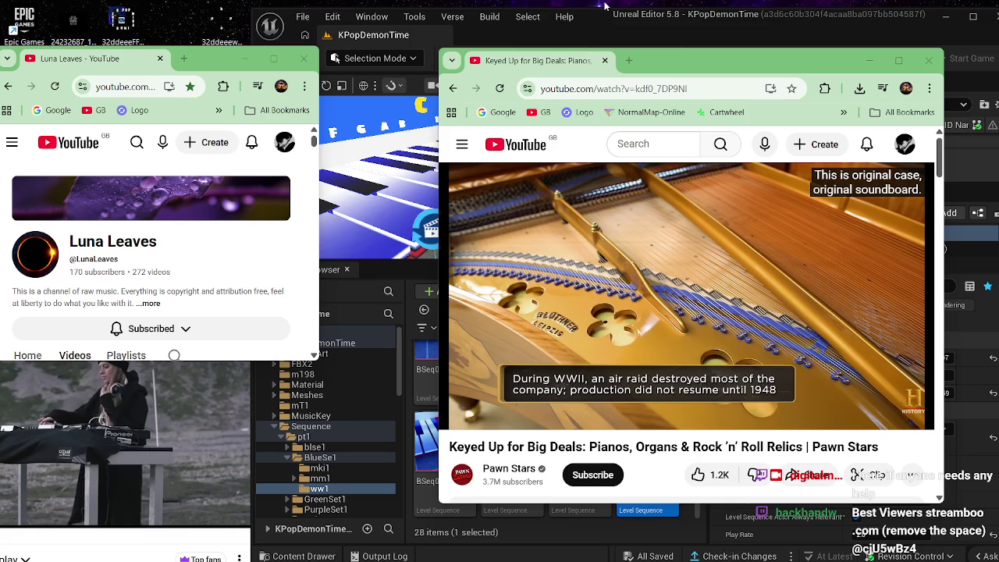
key("super+shift+s")
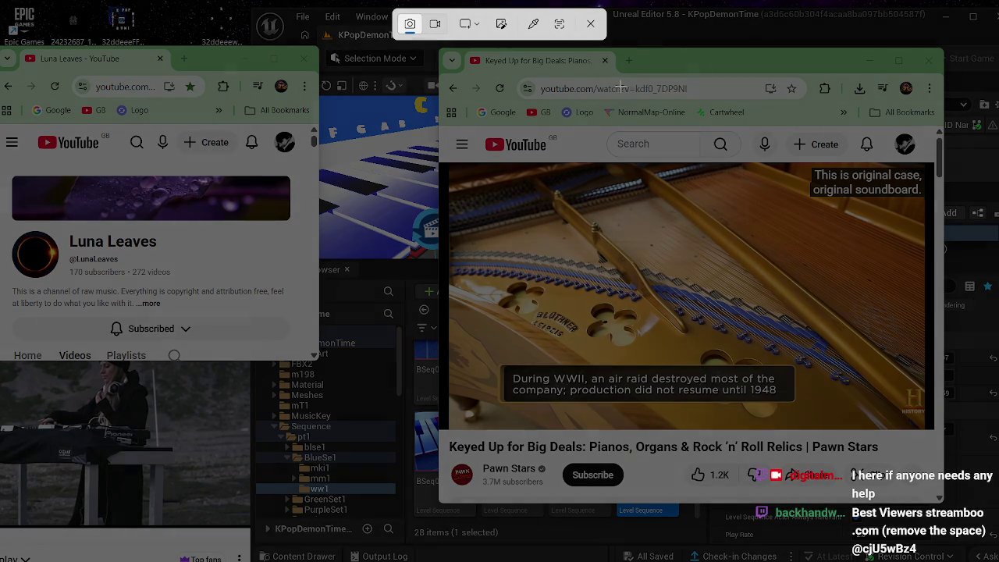
mouse_move(456, 170)
left_mouse_down()
mouse_move(624, 275)
mouse_move(814, 360)
mouse_move(927, 372)
left_mouse_up()
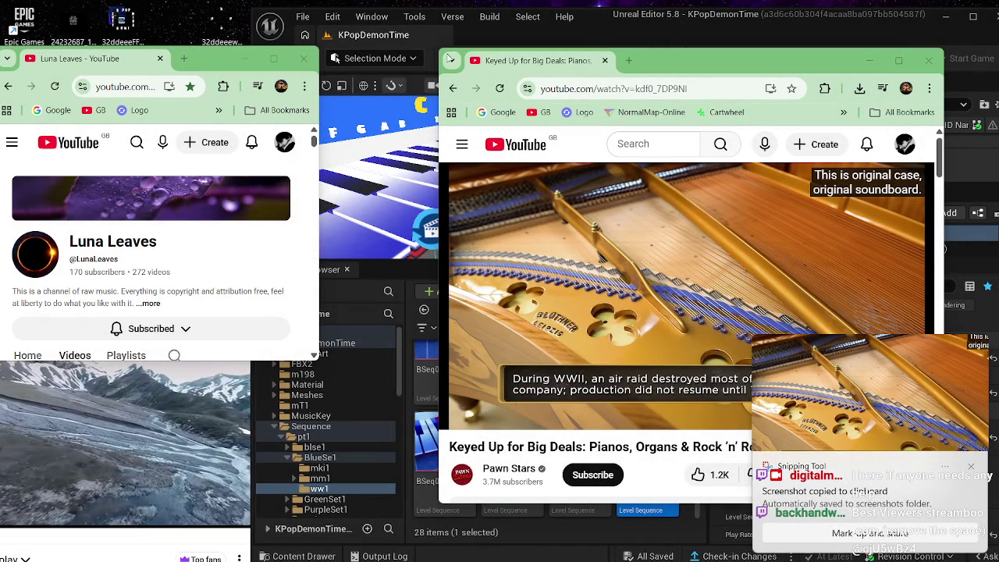
left_click(867, 61)
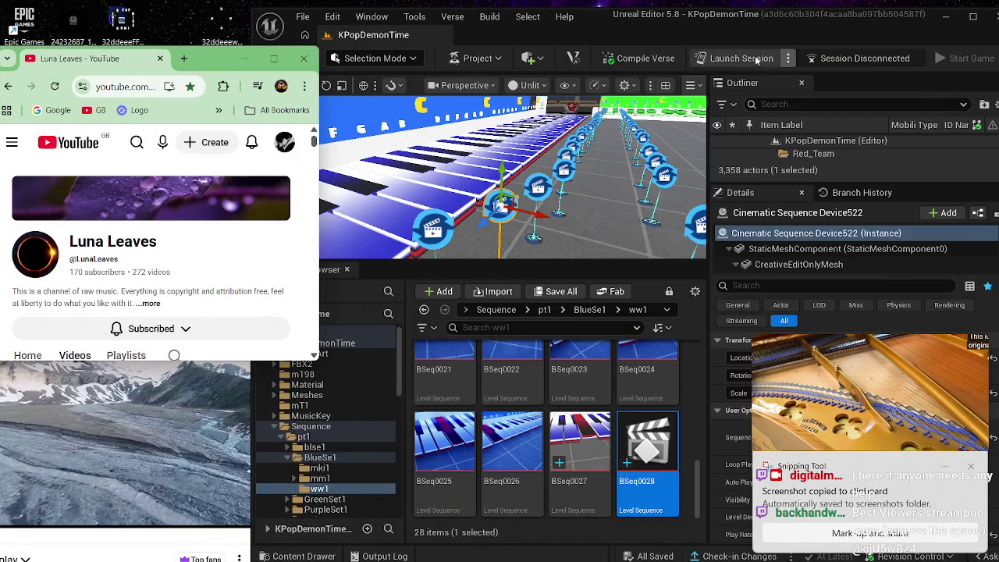
Step: Fly the viewport along the piano-key lane and select Cinematic Sequence Device522, assigned BSeq0028
left_click(611, 168)
left_click(612, 168)
left_click_drag(611, 169, 618, 139)
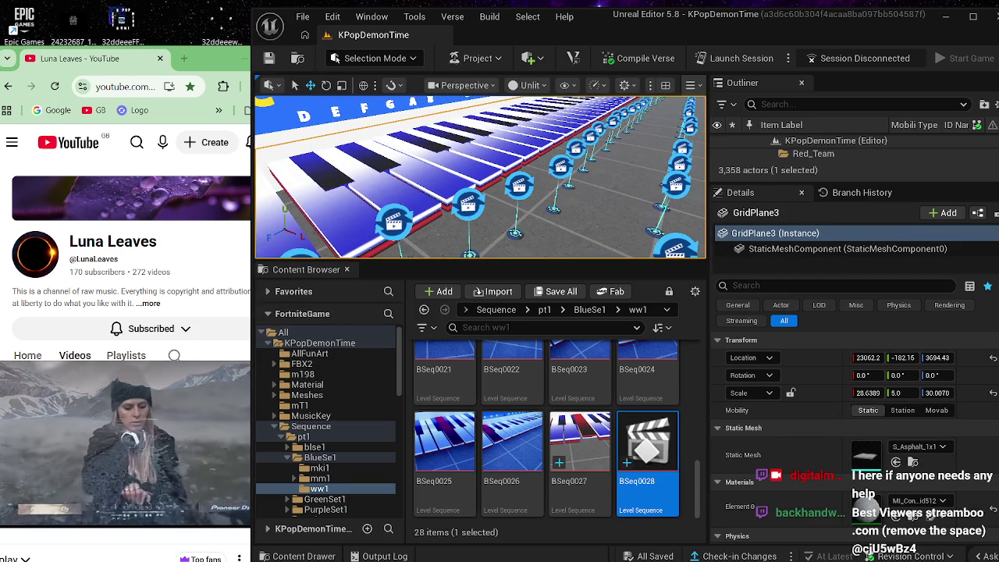
mouse_move(540, 225)
left_mouse_down()
mouse_move(540, 188)
mouse_move(527, 179)
mouse_move(527, 215)
left_mouse_up()
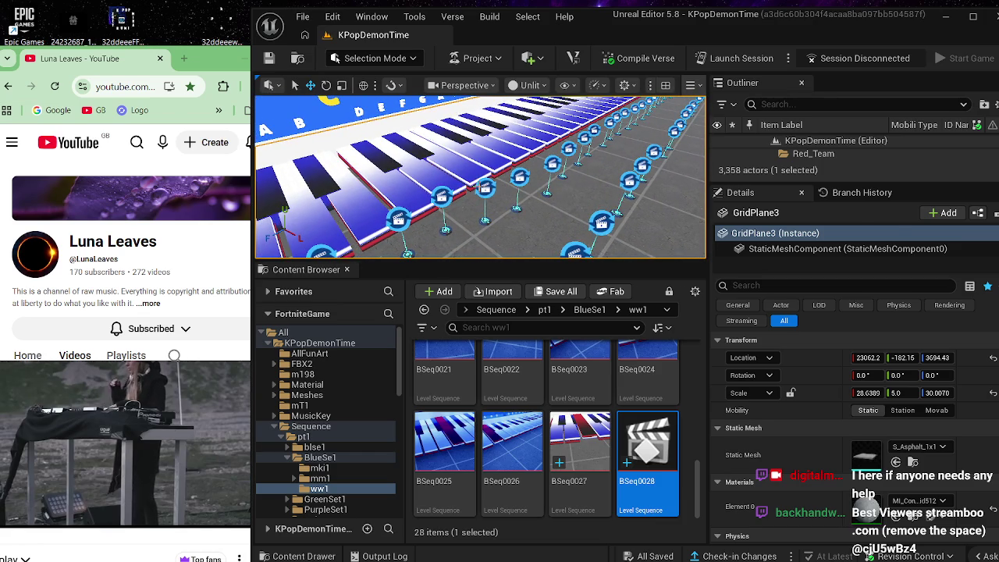
left_click(484, 189)
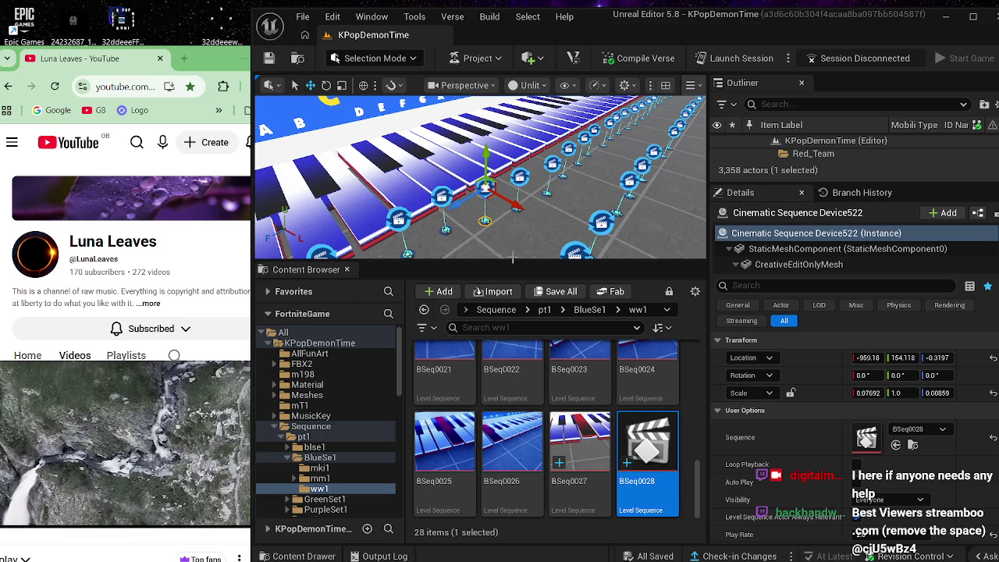
Step: Compare Device521's BSeq0027 with Device522, then open BSeq0028 in Sequencer facing the keys
left_click(516, 181)
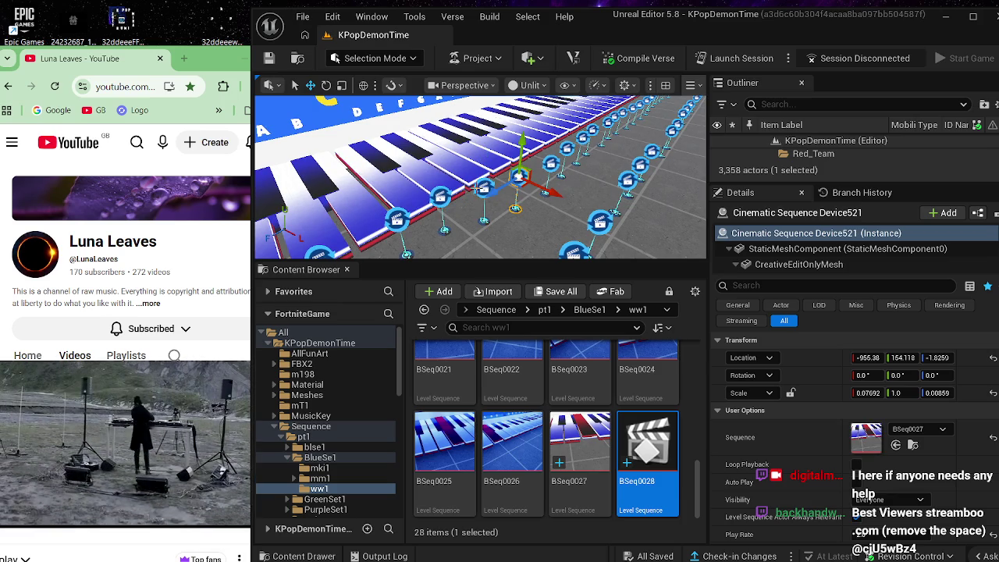
left_click(477, 188)
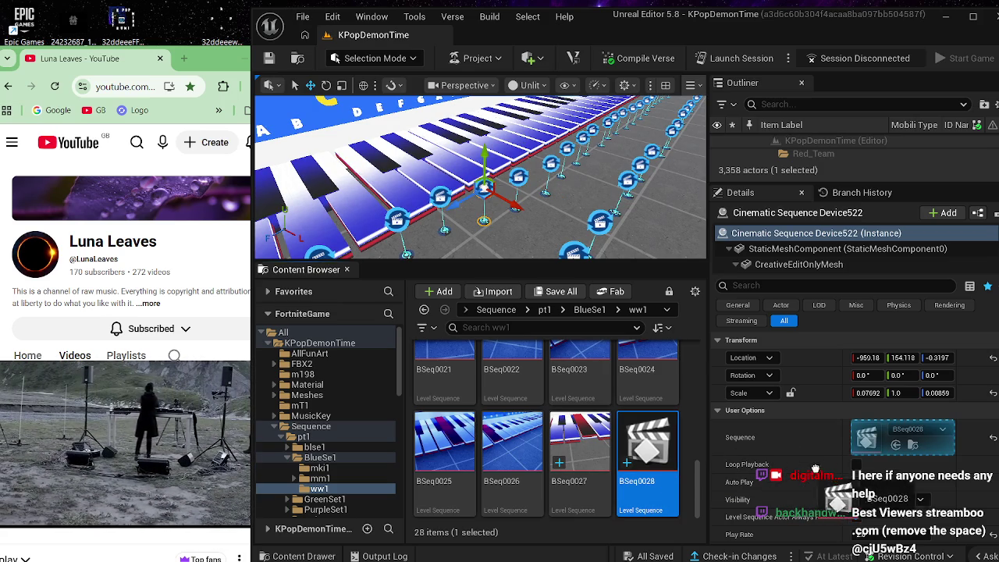
double_click(674, 443)
left_click_drag(517, 211, 525, 205)
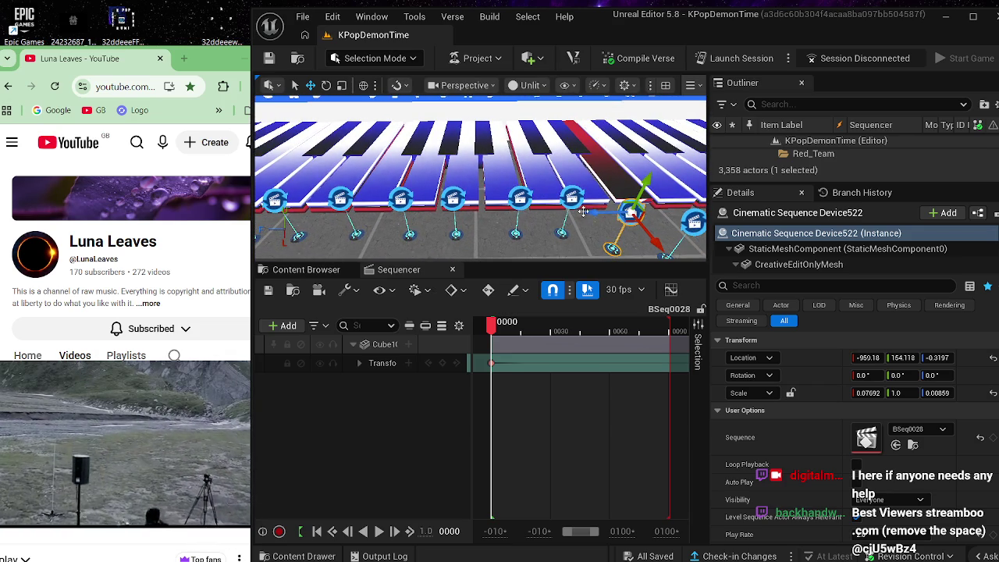